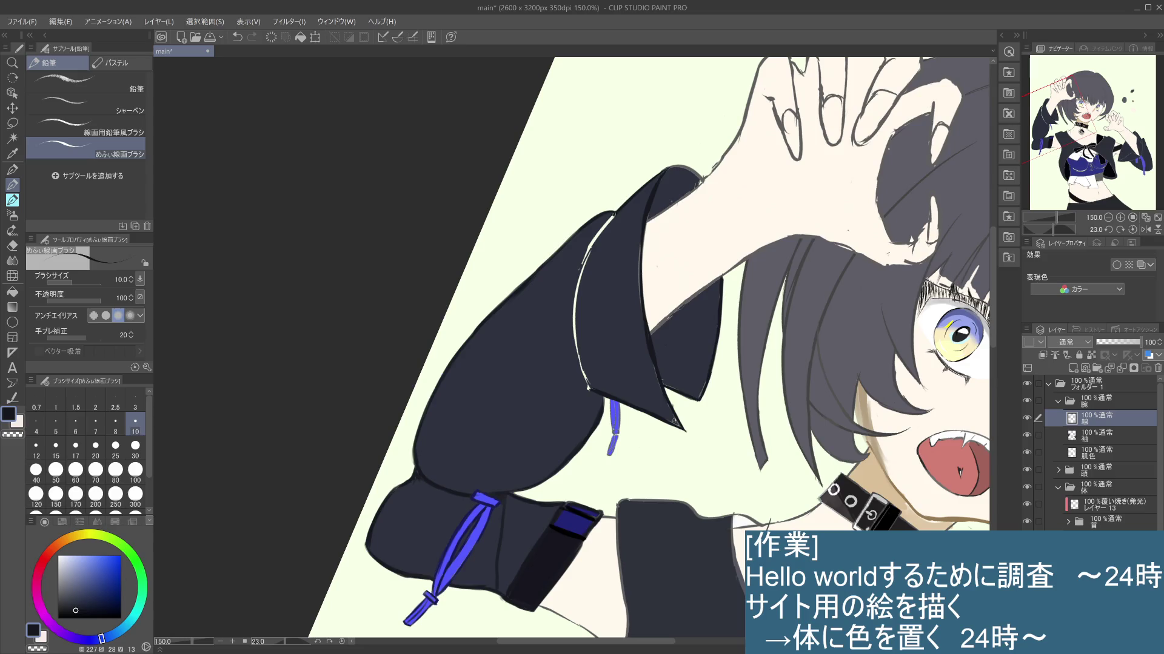
Step: Paint navy over the sleeve's upper white edge highlight with a size 15 brush, retrying strokes
key(ctrl+z)
key(ctrl+z)
drag(616, 211, 588, 257)
key(ctrl+z)
click(55, 445)
drag(615, 212, 586, 260)
key(ctrl+z)
mouse_move(616, 211)
mouse_down()
mouse_move(587, 264)
mouse_move(578, 322)
mouse_up()
Step: Darken the lower part of the sleeve-edge highlight down to the sleeve tip
key(ctrl+z)
drag(587, 260, 582, 389)
key(ctrl+z)
drag(575, 344, 587, 394)
key(ctrl+z)
drag(573, 335, 588, 389)
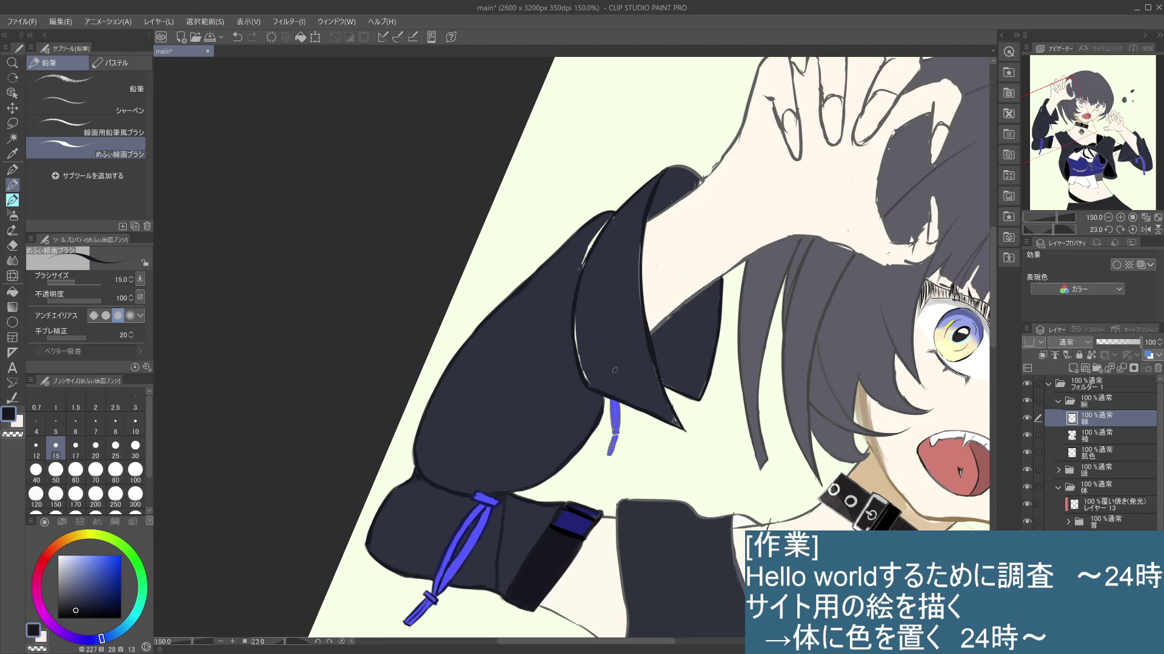
Step: On the 袖 layer, sample the sleeve navy and cover the light edge of the fold
click(1095, 444)
alt+click(620, 329)
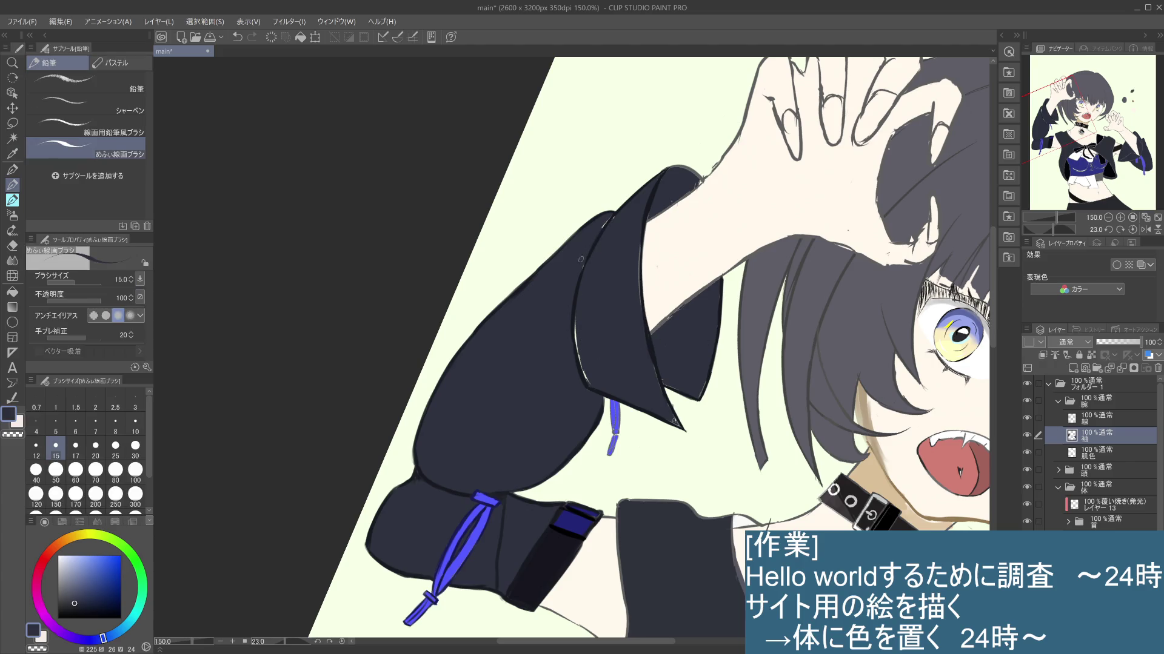
drag(579, 282, 591, 384)
drag(637, 242, 638, 264)
key(ctrl+z)
Step: On the 線 layer, paint skin then a darker sampled shade along the sleeve's edge
key(alt+bracketright)
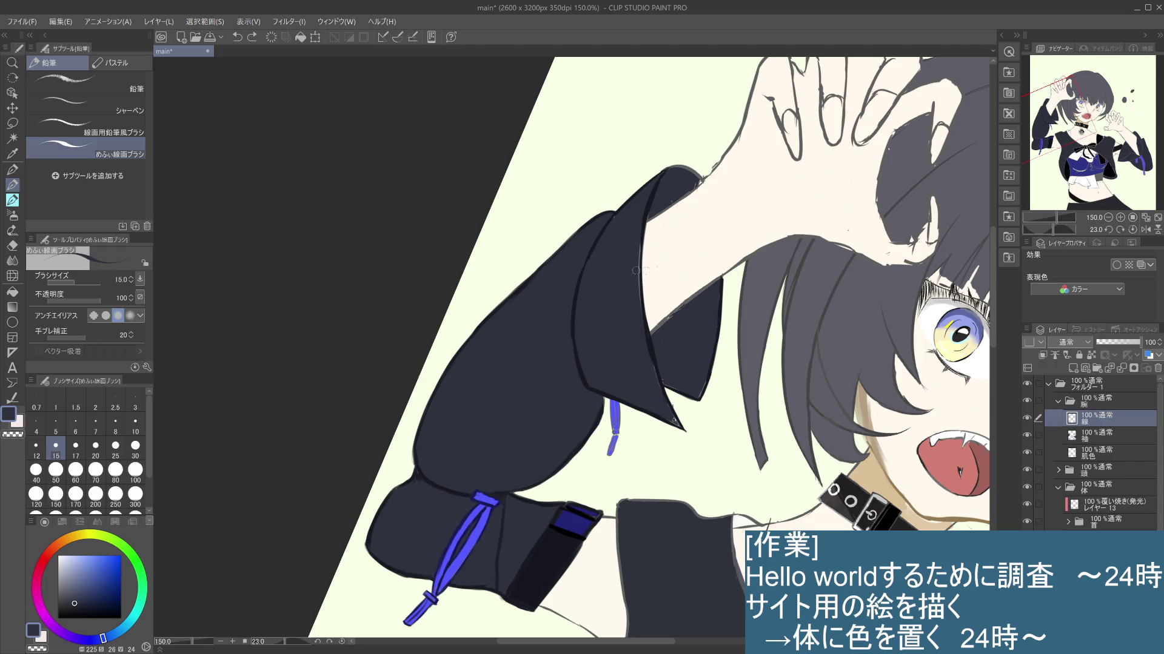
drag(636, 243, 641, 302)
alt+click(642, 228)
mouse_move(642, 240)
mouse_down()
mouse_move(643, 316)
mouse_move(641, 232)
mouse_move(640, 302)
mouse_up()
key(ctrl+z)
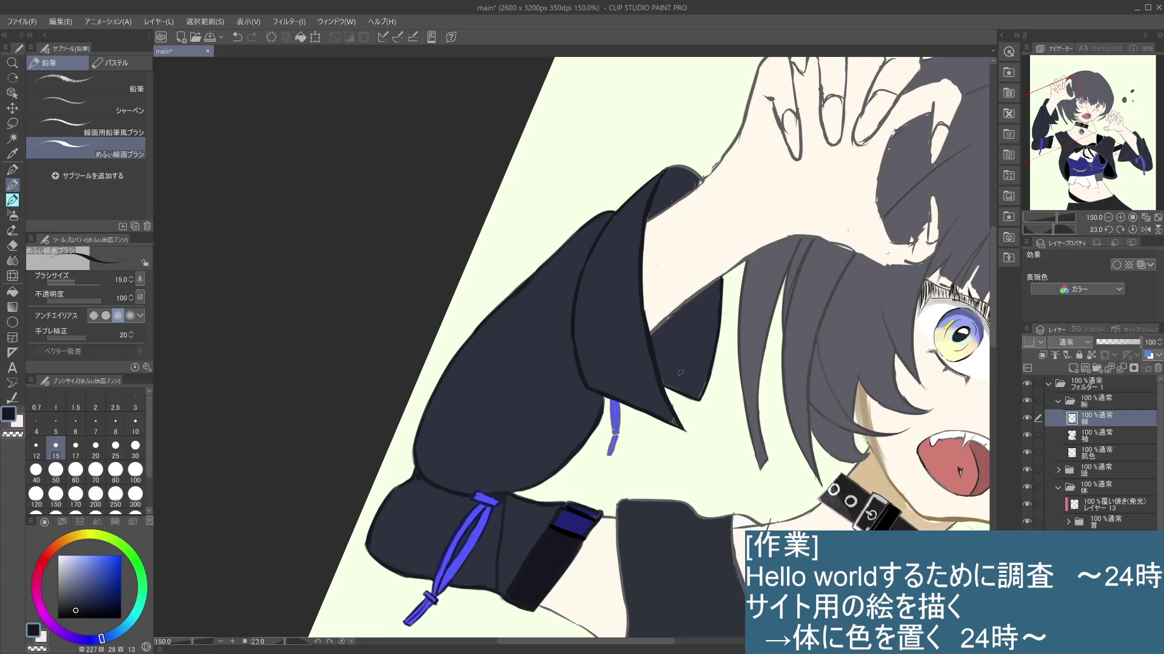
scroll(693, 346, down, 3)
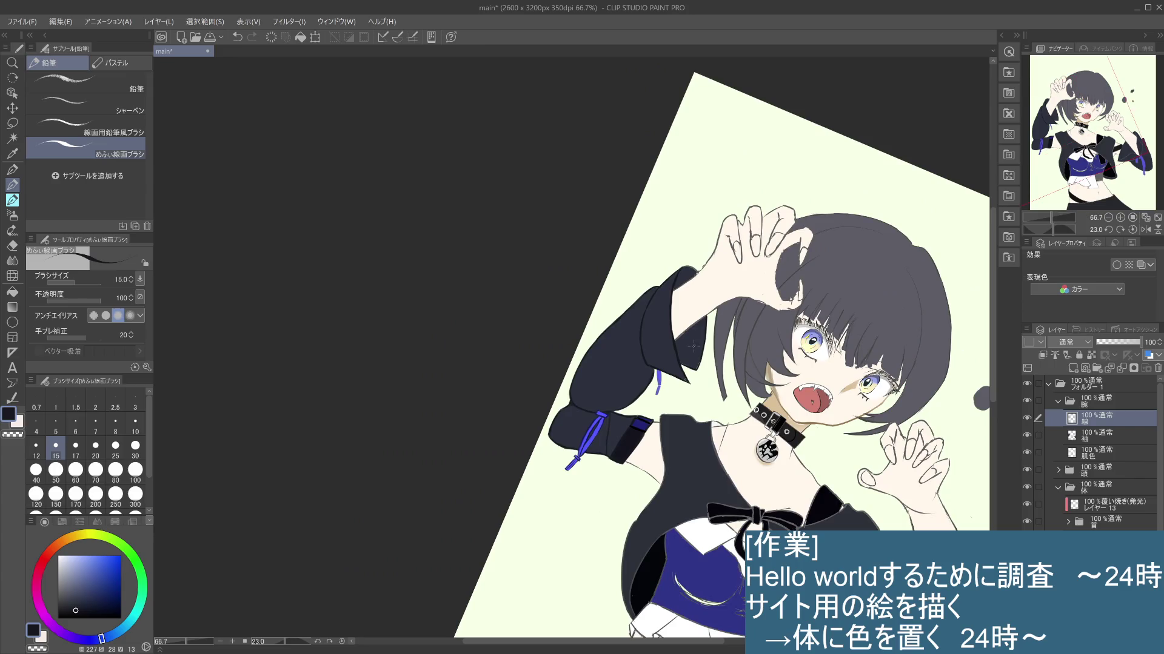
scroll(694, 344, up, 3)
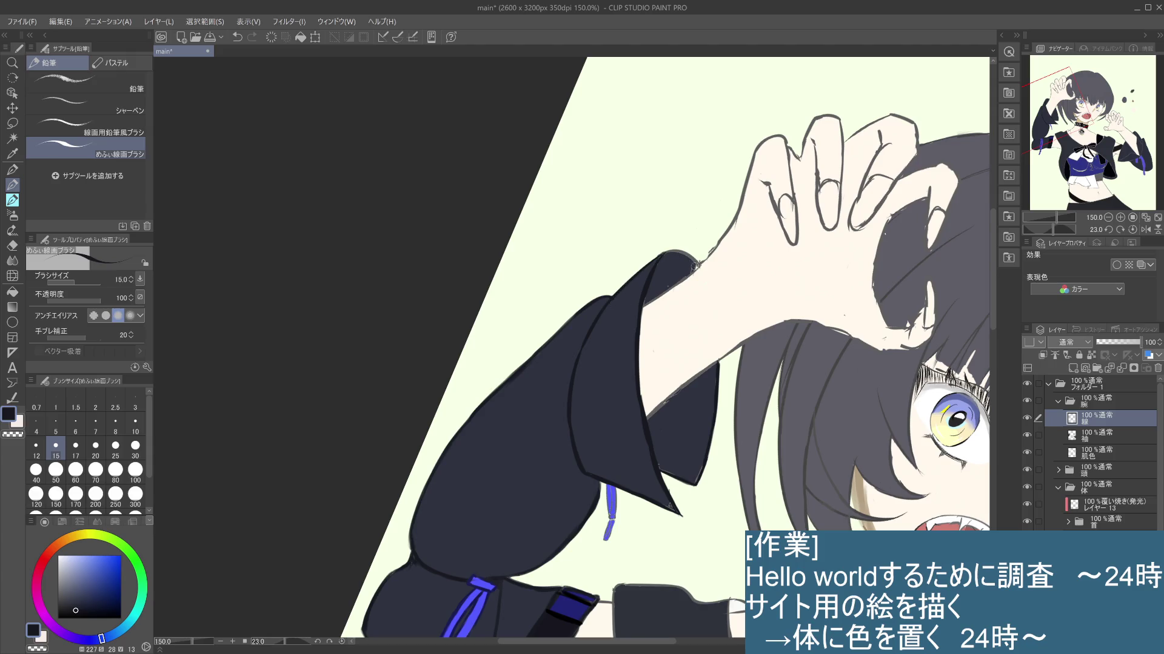
Step: With the canvas rotated, straighten the raised sleeve's right edge and top corner
drag(679, 213, 560, 222)
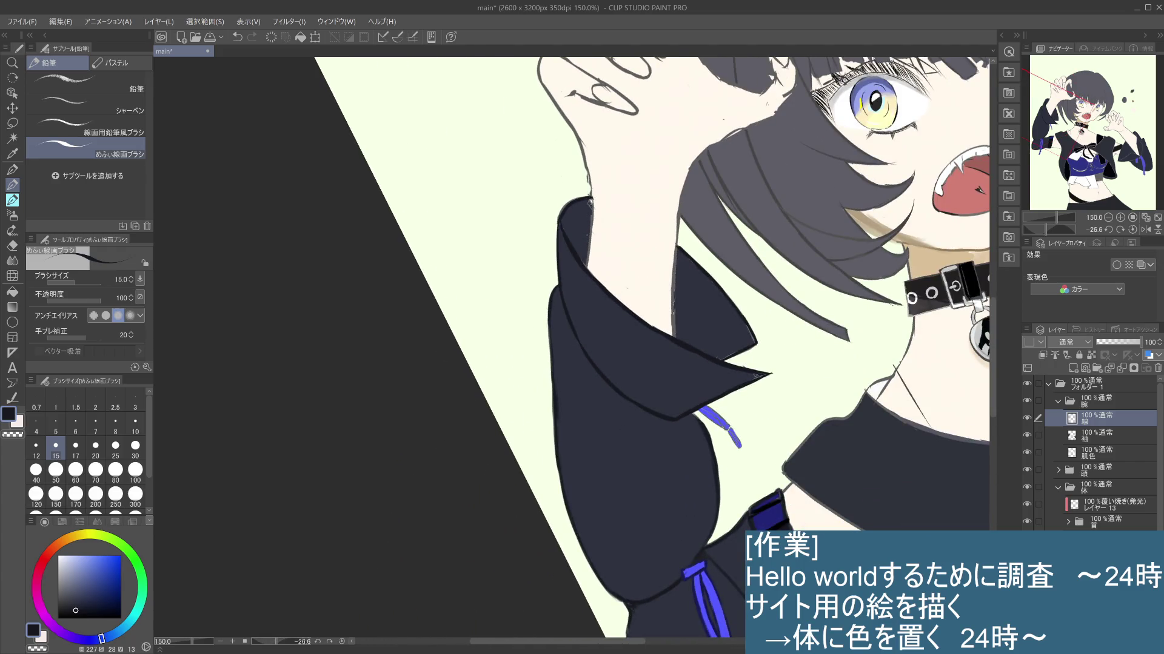
drag(562, 220, 587, 201)
key(ctrl+z)
mouse_move(567, 218)
mouse_down()
mouse_move(689, 324)
mouse_move(683, 370)
mouse_up()
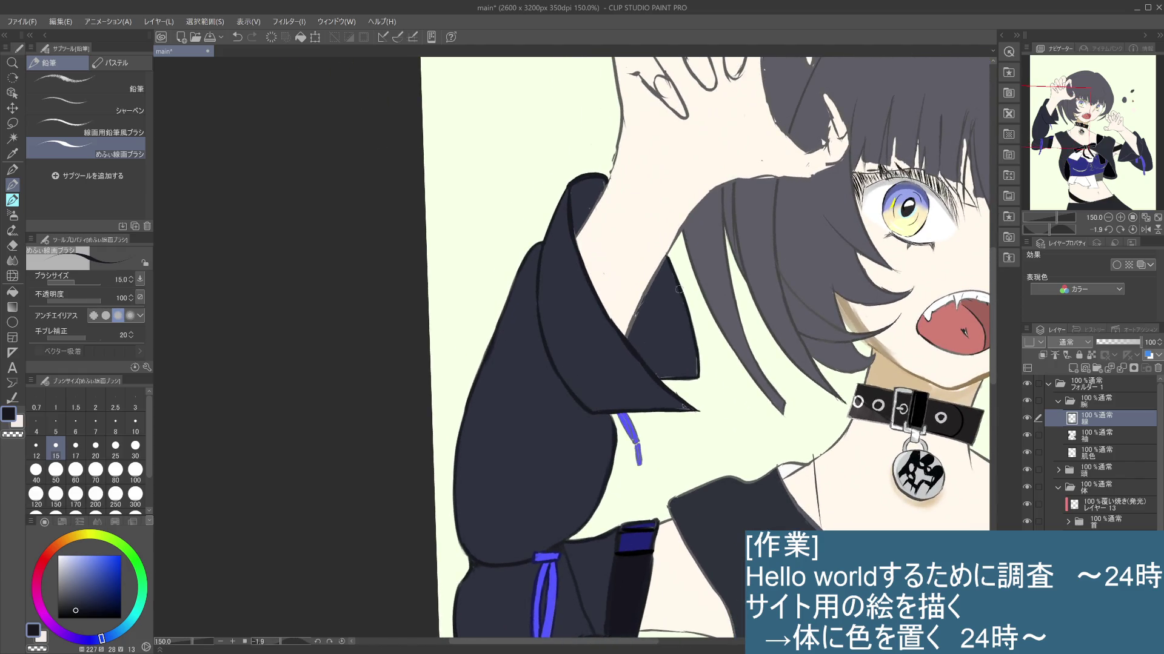
drag(674, 268, 700, 369)
drag(693, 324, 698, 385)
drag(671, 273, 684, 307)
Step: With a size 10 brush, paint the sleeve's light right edge navy and smooth its bump on the 袖 layer
click(135, 423)
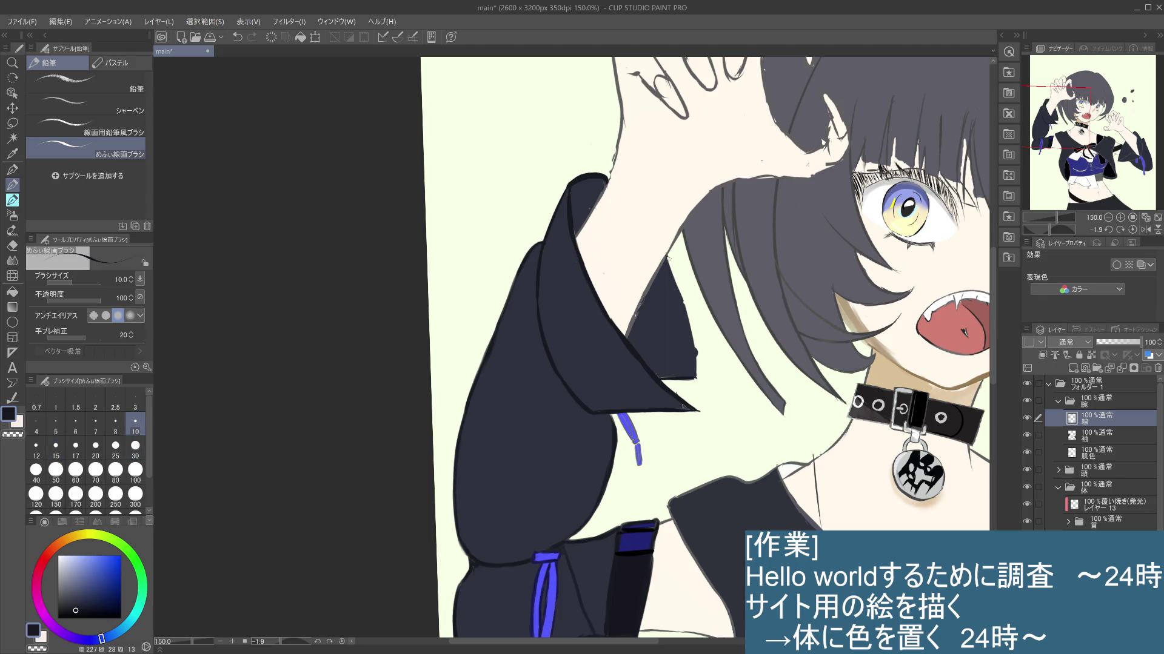
drag(681, 303, 699, 371)
key(alt+bracketleft)
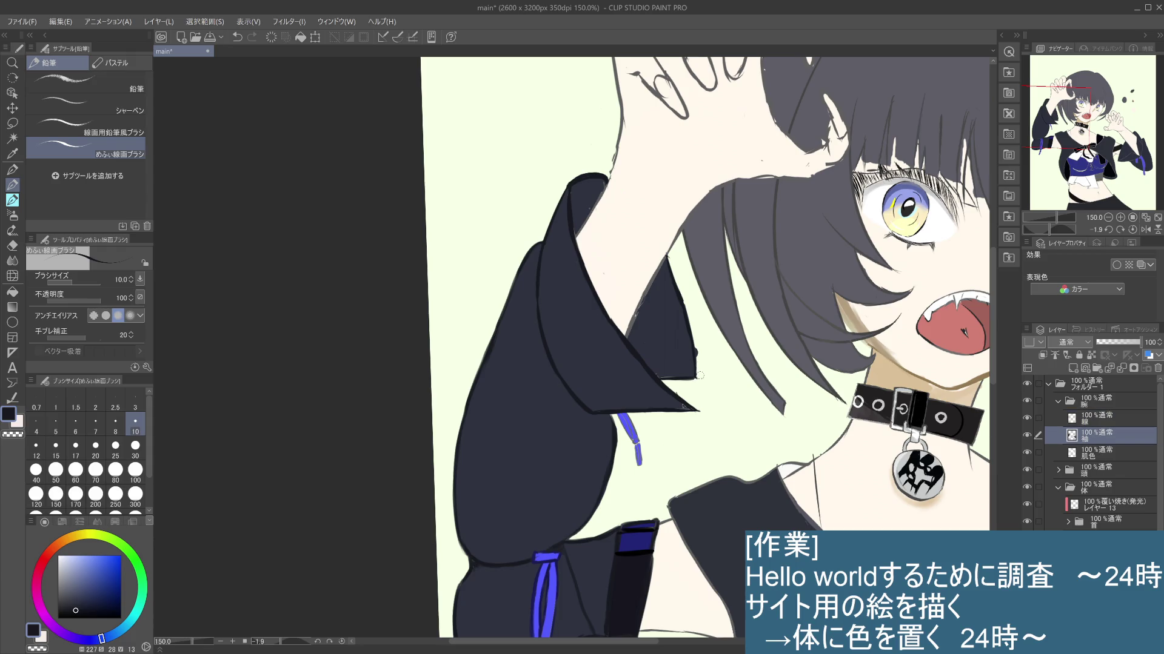
drag(698, 364, 697, 343)
Step: On the 線 layer fill the sleeve tip's lower edge, then pick a light skin tone
click(1095, 419)
drag(661, 378, 674, 379)
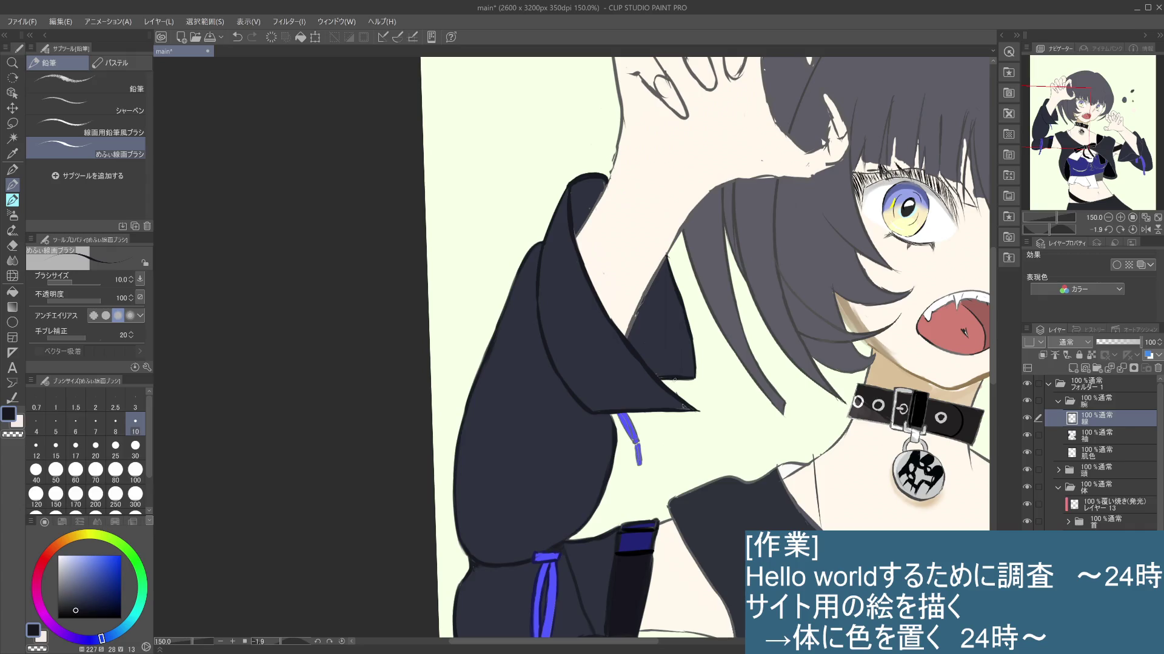
key(ctrl+z)
key(ctrl+y)
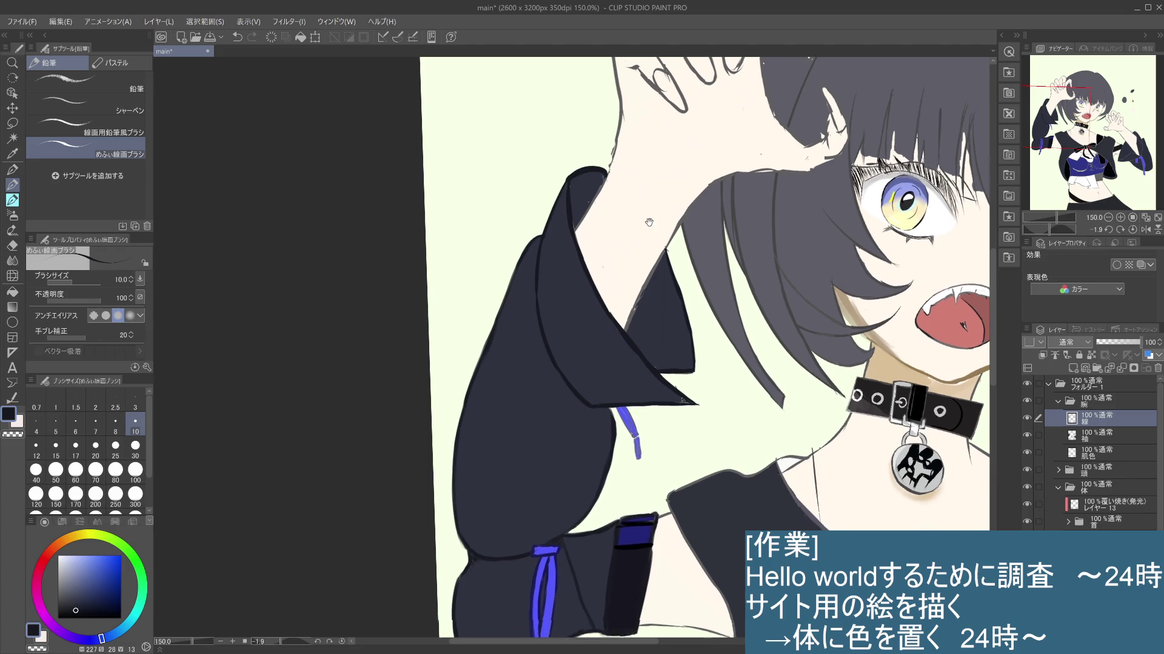
drag(684, 406, 654, 472)
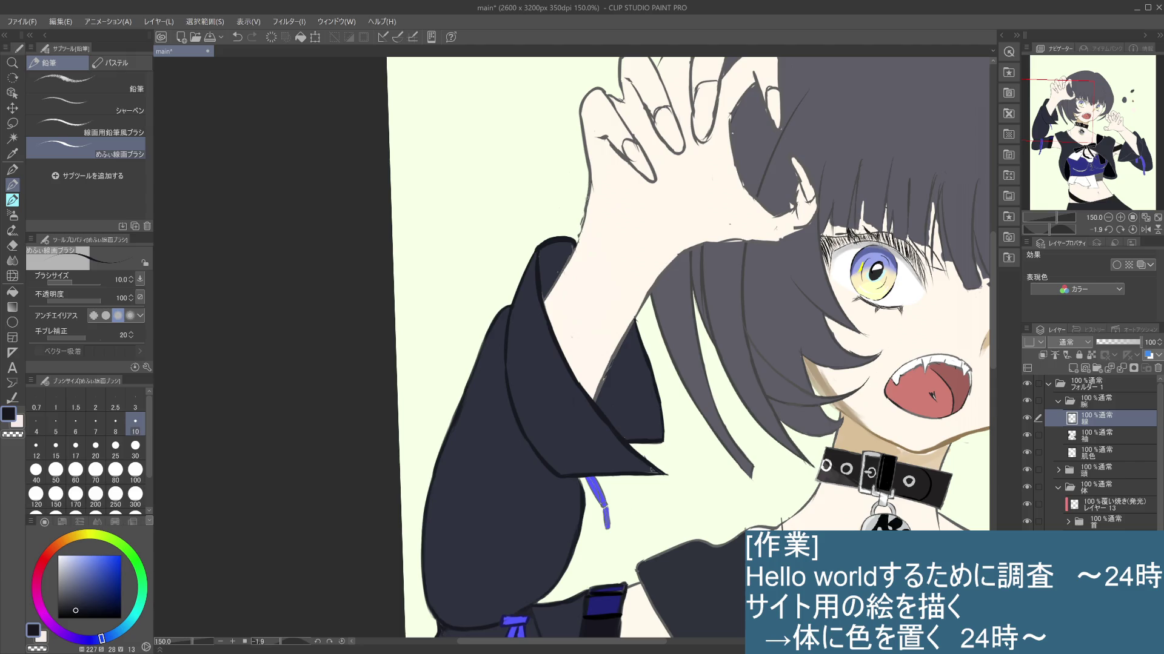
alt+click(607, 301)
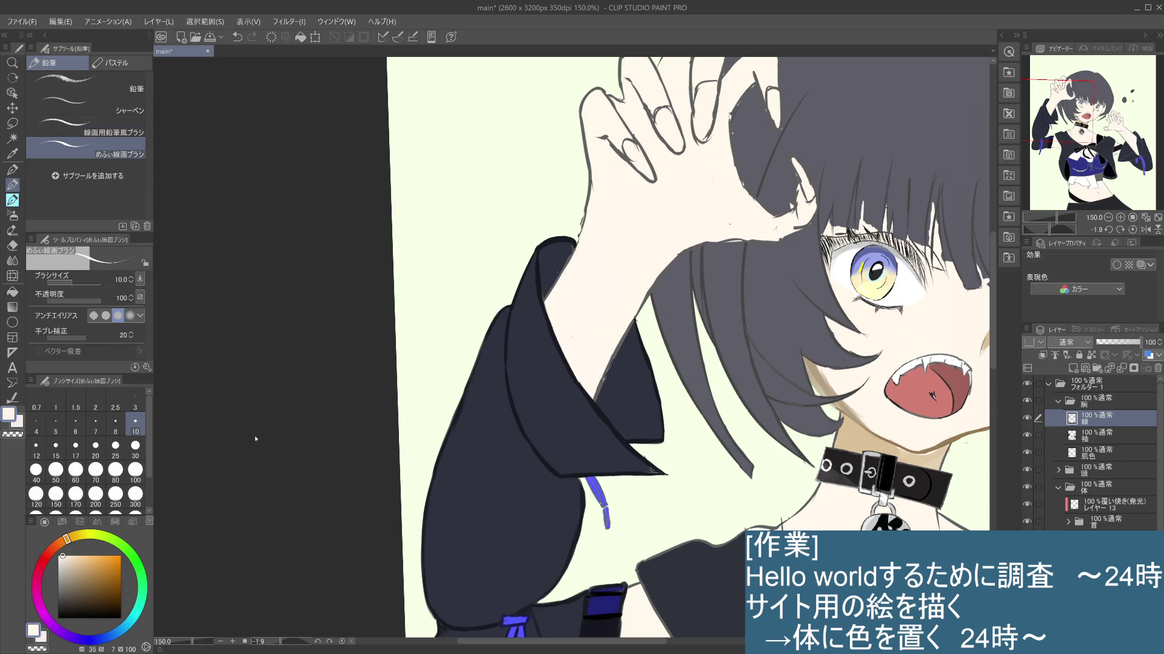
Step: Pick a grey then a skin tone and try blending the hand outline near the collar into skin
drag(68, 554, 68, 588)
click(68, 587)
drag(588, 158, 587, 198)
key(ctrl+z)
drag(68, 587, 66, 573)
drag(588, 158, 587, 222)
key(ctrl+z)
mouse_move(587, 147)
mouse_down()
mouse_move(582, 250)
mouse_move(553, 291)
mouse_up()
key(ctrl+z)
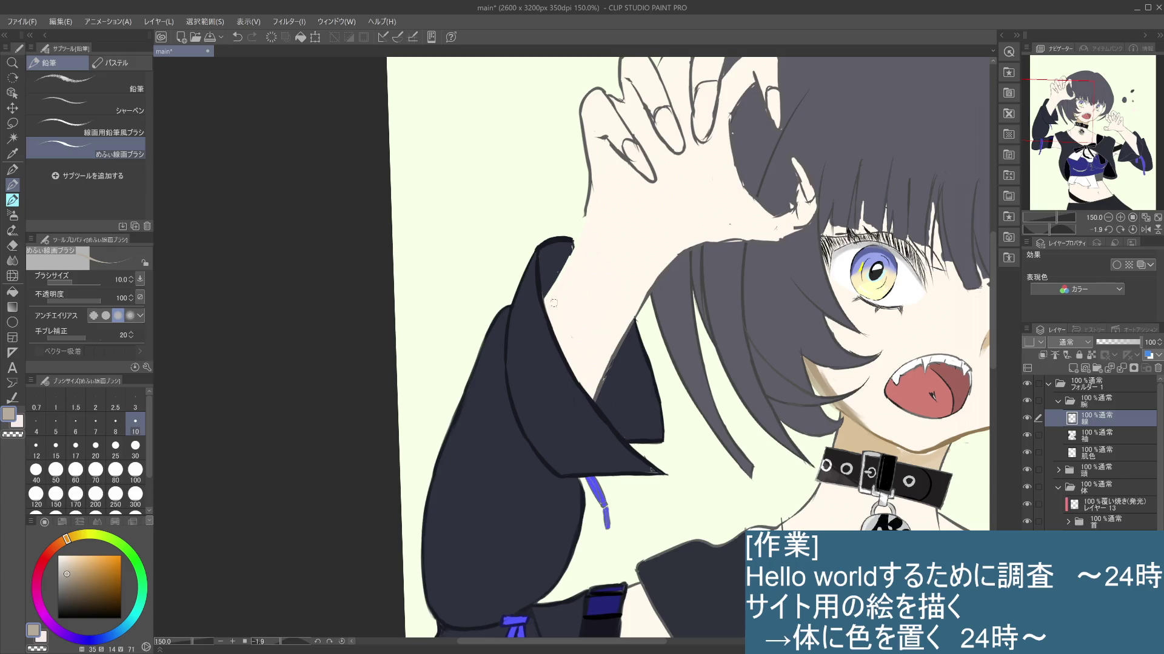
Step: Paint skin colour along the collar's right edge, retrying until the stroke sits right
drag(574, 239, 555, 287)
key(ctrl+z)
drag(577, 237, 547, 298)
key(ctrl+z)
drag(578, 227, 549, 296)
Step: Cover the dark wrist outline with skin colour and redraw the wrist edge
drag(588, 192, 582, 224)
drag(591, 179, 581, 226)
key(ctrl+z)
key(ctrl+z)
mouse_move(592, 181)
mouse_down()
mouse_move(574, 242)
mouse_move(580, 229)
mouse_up()
drag(657, 182, 602, 309)
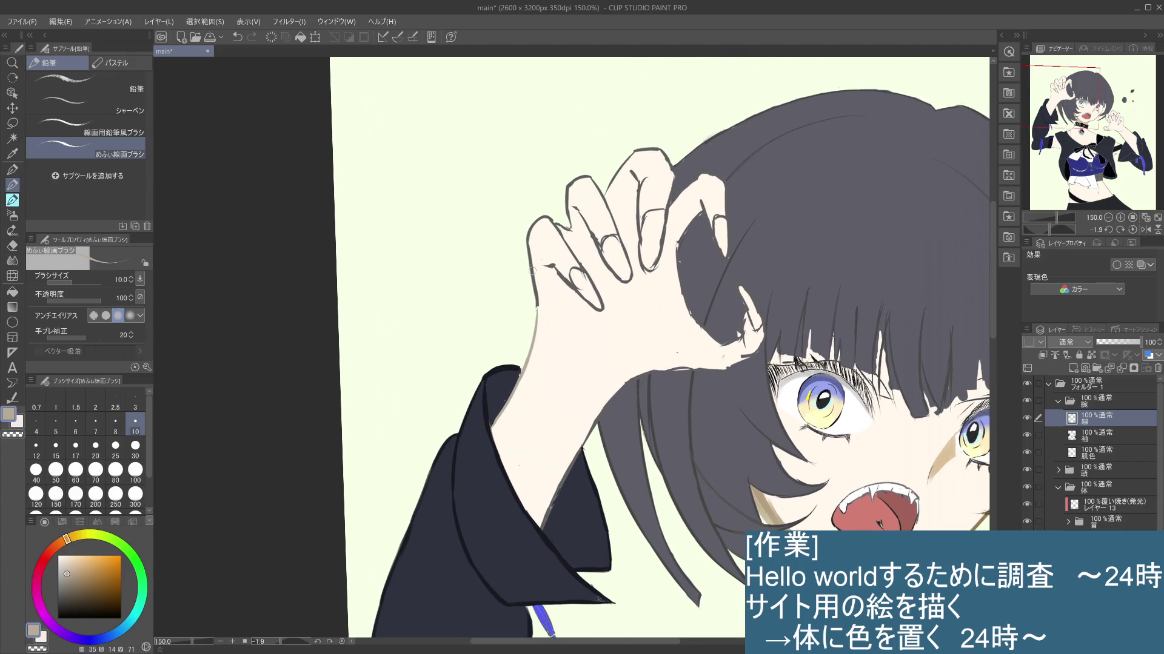
Step: Draw a grey outline on the palm's left edge and round off the leftmost fingertip outline
drag(530, 244, 537, 317)
key(ctrl+z)
drag(533, 248, 537, 324)
drag(531, 232, 536, 254)
key(ctrl+z)
key(ctrl+z)
drag(531, 240, 545, 218)
key(ctrl+z)
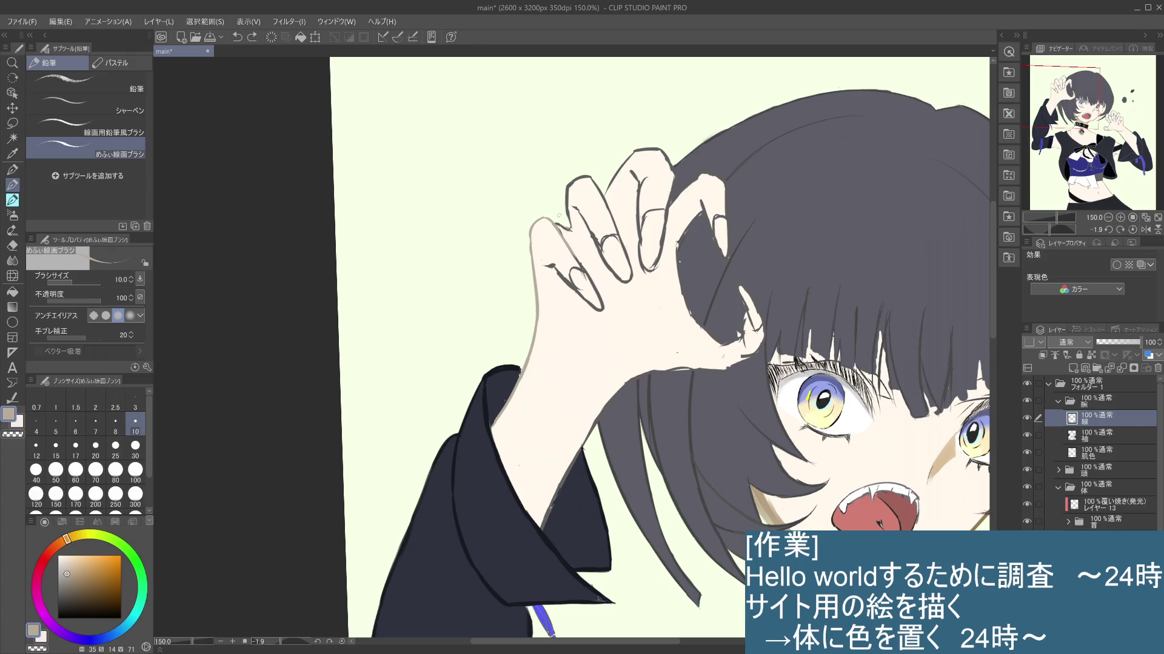
Step: Add short grey marks on the raised hand, comparing with and without them
key(ctrl+z)
key(ctrl+y)
key(ctrl+z)
key(ctrl+y)
key(ctrl+y)
drag(574, 257, 581, 266)
drag(551, 262, 556, 269)
key(ctrl+z)
key(ctrl+z)
Step: Try a longer diagonal hand line, keep the shorter one, and add small dark marks
key(ctrl+z)
drag(548, 267, 573, 287)
key(ctrl+z)
key(ctrl+z)
drag(586, 293, 591, 310)
Step: Paint skin over the index finger's outline and redraw a short dark line on its fingertip
drag(568, 186, 568, 215)
key(ctrl+z)
key(ctrl+z)
drag(574, 196, 572, 193)
key(ctrl+z)
click(576, 185)
key(ctrl+z)
click(574, 184)
drag(574, 184, 592, 174)
key(ctrl+z)
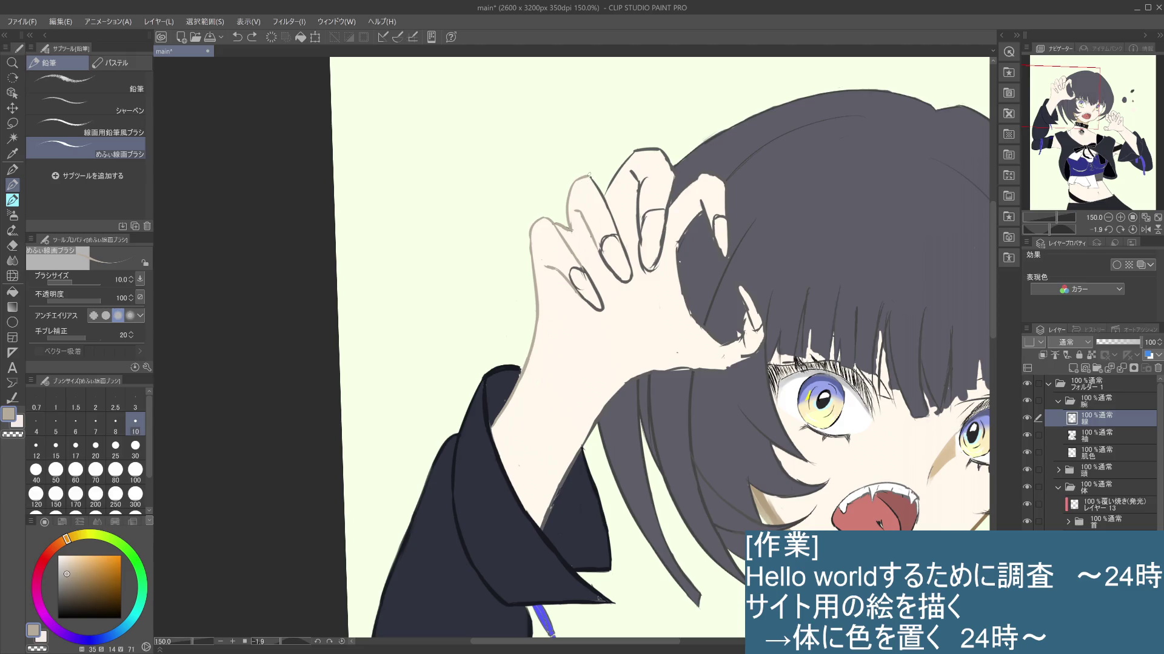
scroll(589, 172, down, 4)
Step: Draw a dark line along a finger's right edge and a grey outline between the fingers
drag(630, 237, 619, 271)
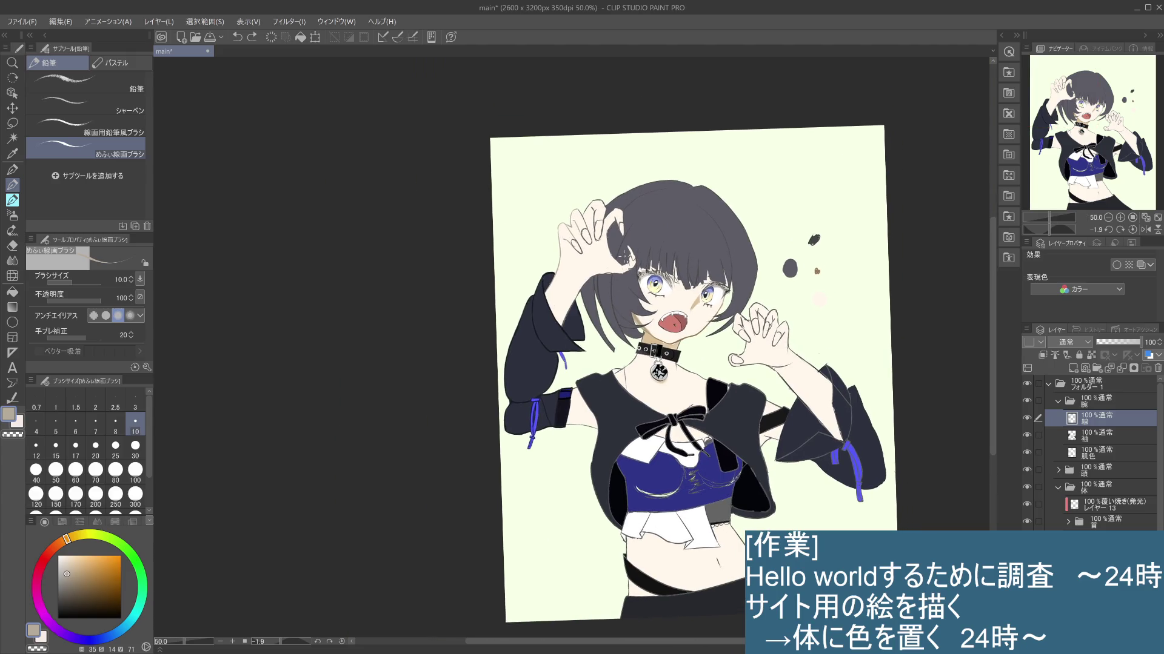
scroll(661, 264, up, 4)
mouse_move(638, 319)
mouse_down()
mouse_move(629, 355)
mouse_move(664, 394)
mouse_move(705, 477)
mouse_up()
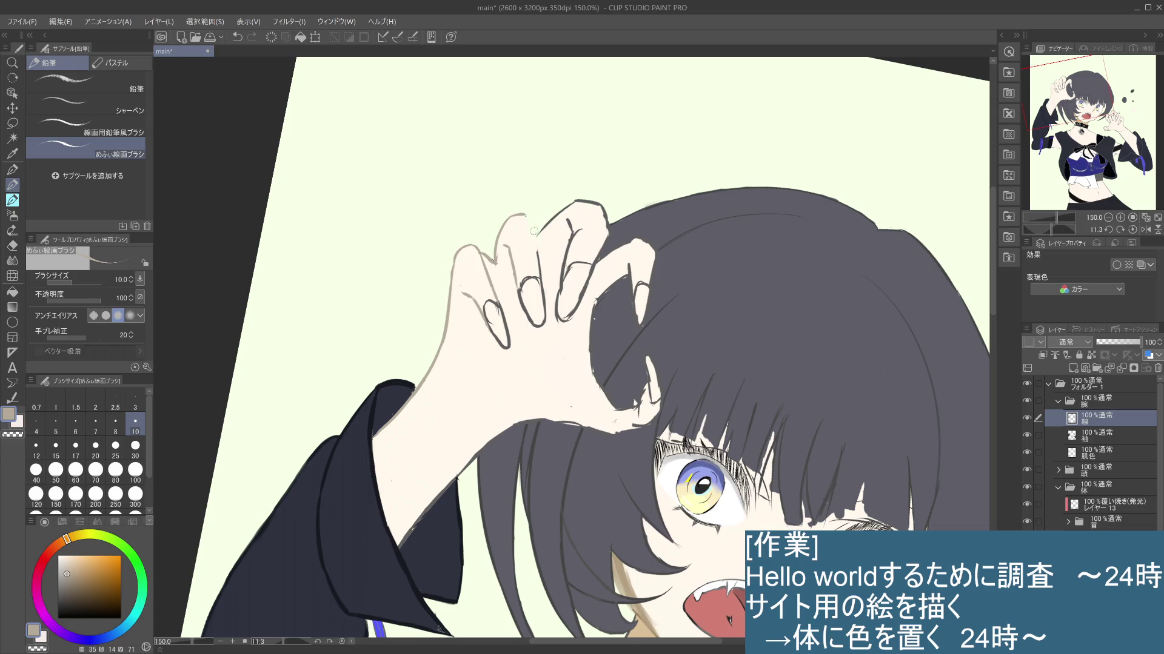
drag(526, 214, 541, 294)
key(ctrl+z)
key(ctrl+z)
key(ctrl+y)
key(ctrl+z)
key(ctrl+y)
drag(536, 241, 572, 203)
scroll(582, 345, down, 4)
scroll(582, 346, down, 1)
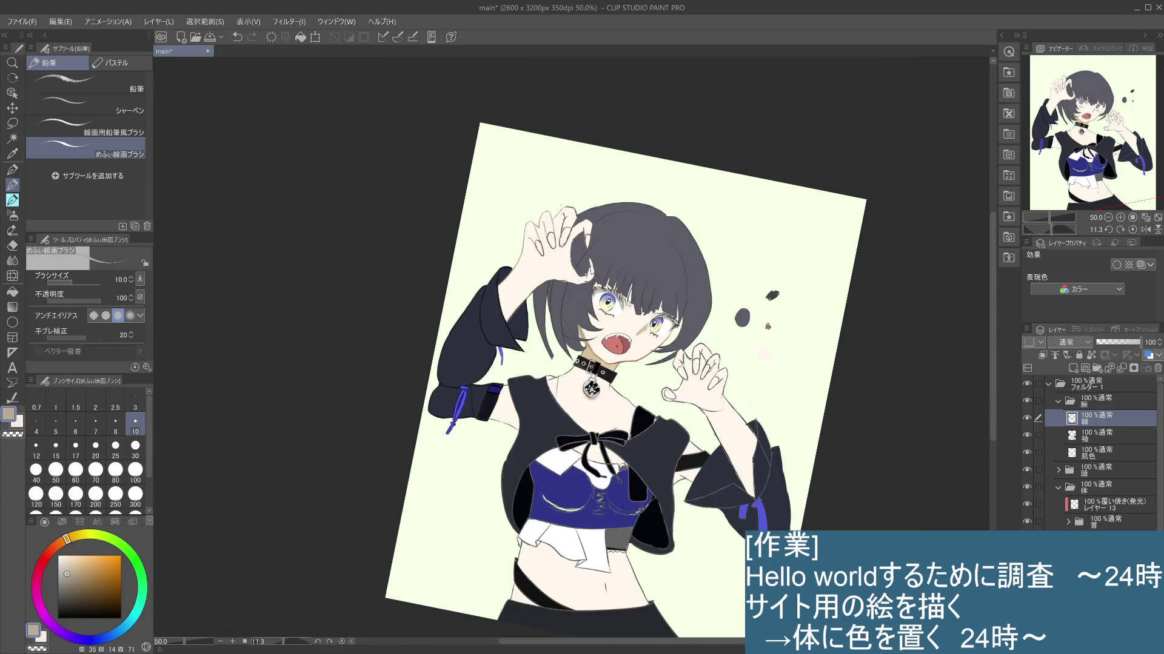
scroll(561, 213, up, 1)
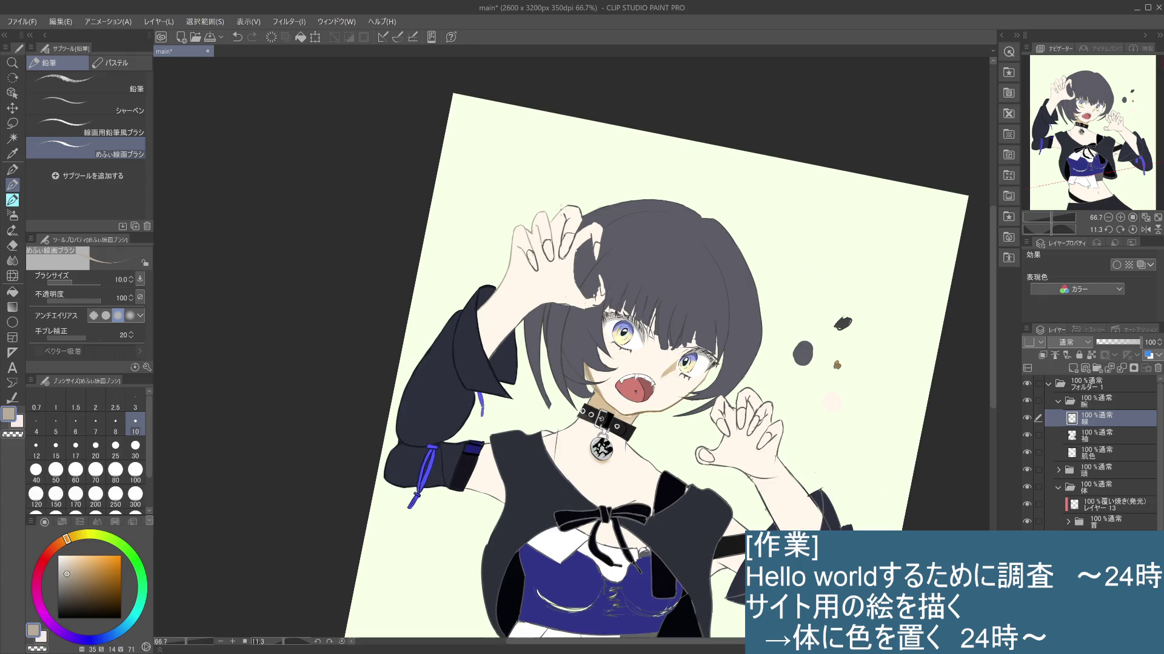
scroll(562, 207, up, 1)
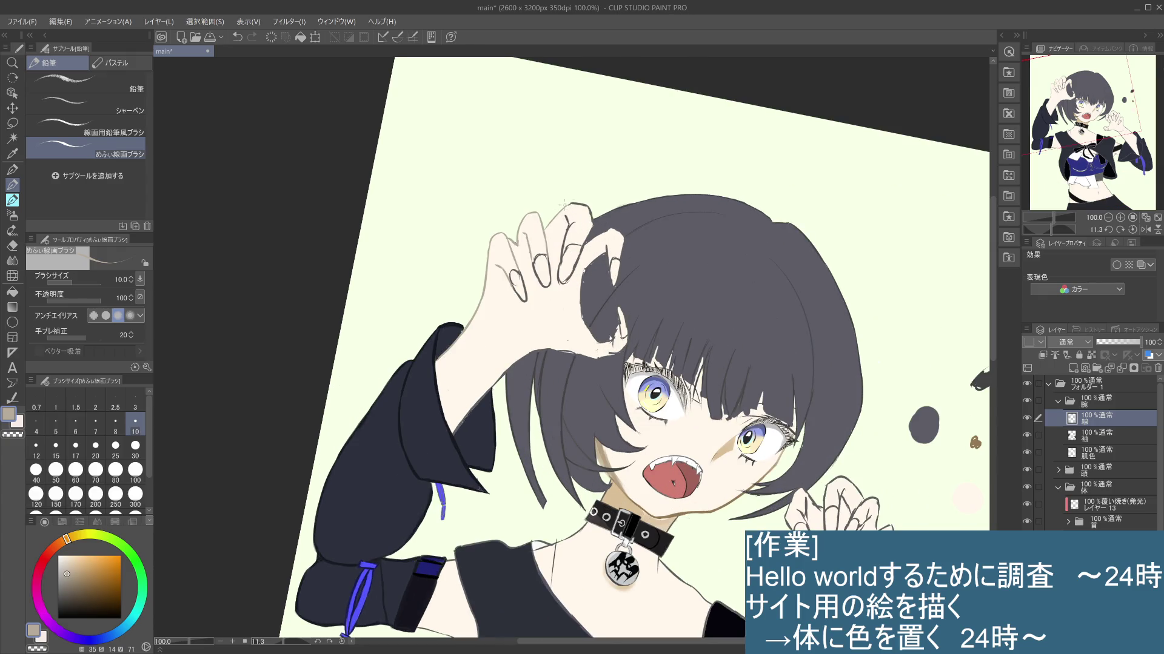
scroll(572, 209, up, 1)
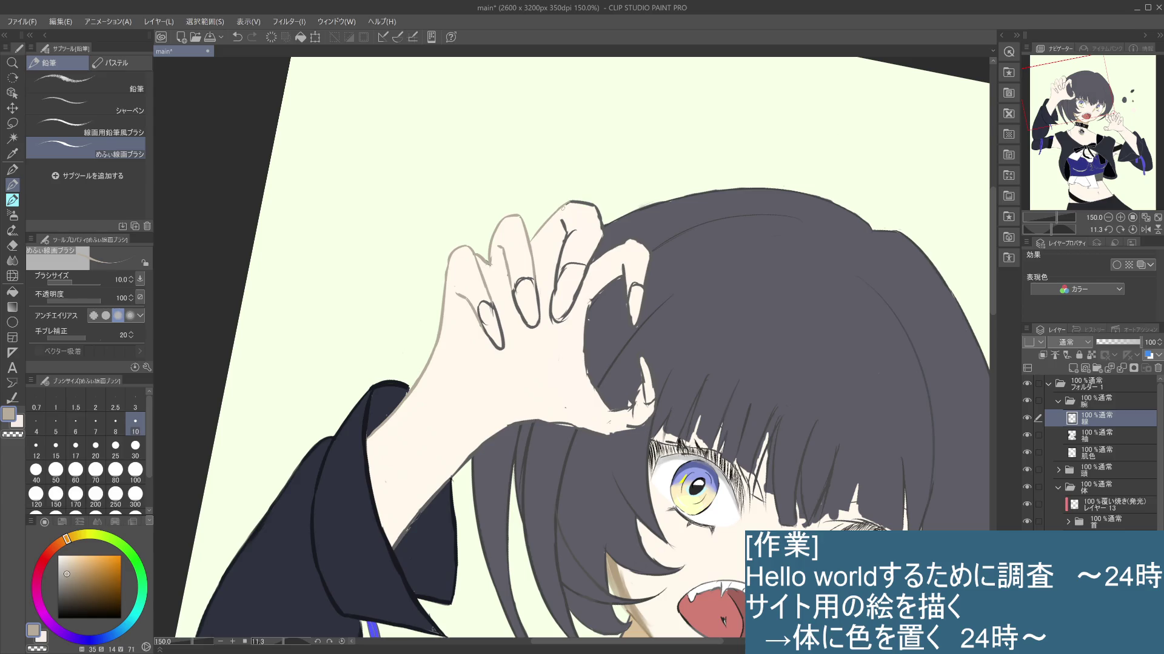
Step: With the canvas rotated upside down, try a short line on the hand's right edge and undo it
mouse_move(642, 194)
mouse_down()
mouse_move(545, 367)
mouse_move(693, 211)
mouse_up()
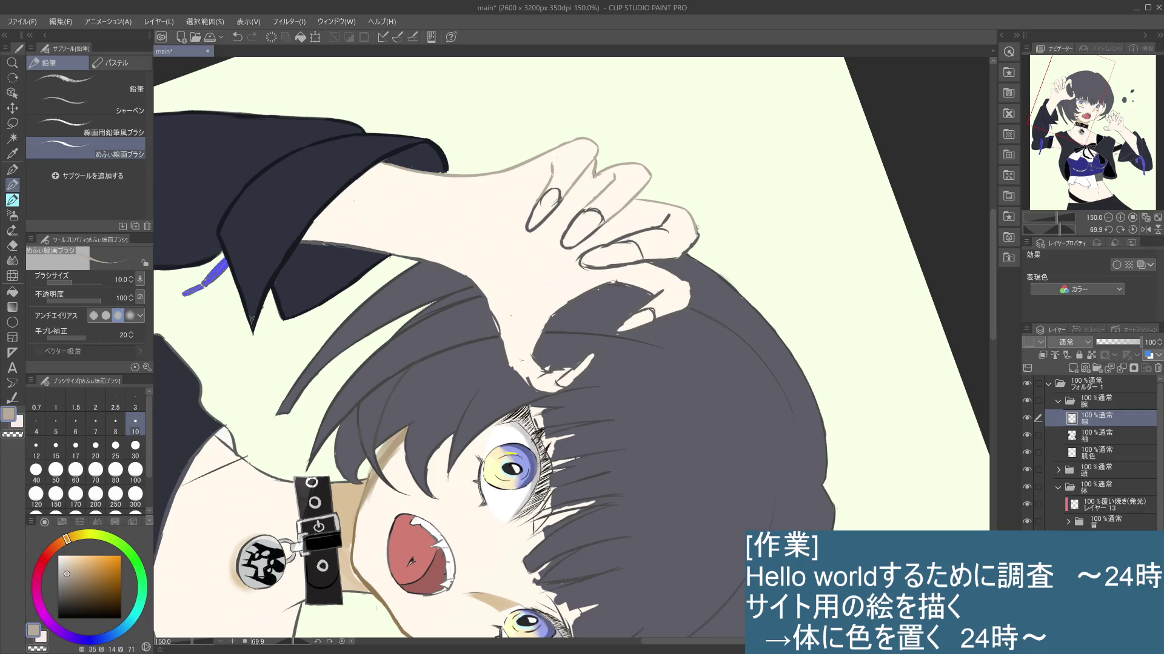
drag(697, 224, 682, 257)
key(ctrl+z)
key(ctrl+z)
key(ctrl+z)
drag(736, 236, 520, 121)
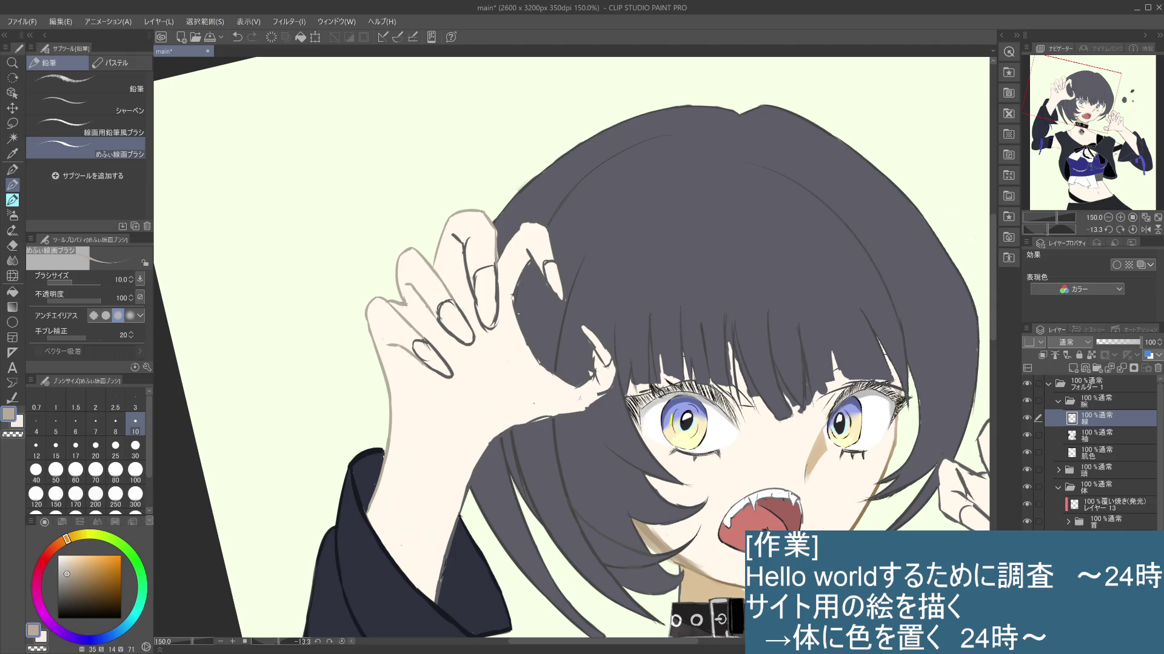
Step: Redraw the thin stroke at the hair edge and undo several stray lines on the finger
key(ctrl+z)
drag(496, 227, 496, 270)
key(ctrl+z)
key(ctrl+z)
key(ctrl+z)
key(ctrl+z)
Step: Retouch the finger outline marks and paint skin over the fingertip edge at a 45° canvas rotation
drag(475, 292, 469, 267)
key(ctrl+z)
key(ctrl+z)
drag(470, 277, 466, 262)
drag(537, 220, 528, 226)
key(ctrl+z)
mouse_move(659, 244)
mouse_down()
mouse_move(691, 309)
mouse_move(658, 383)
mouse_up()
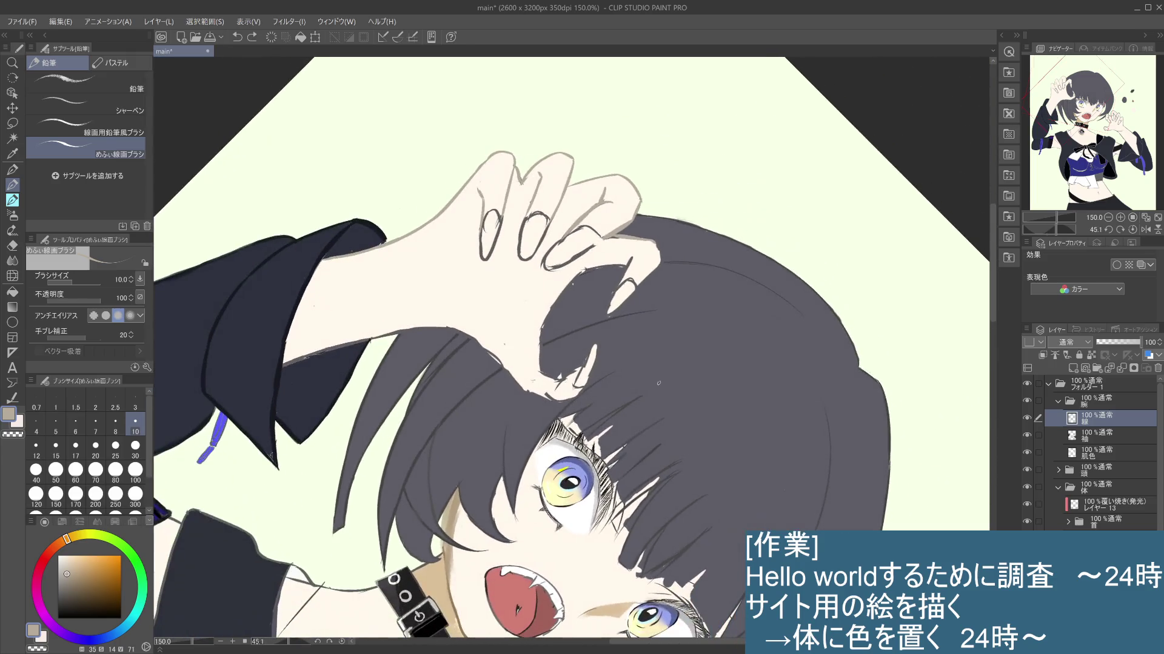
drag(655, 246, 663, 258)
key(ctrl+z)
Step: Add a skin-coloured stroke at the hair edge and return the canvas nearly upright
drag(658, 254, 657, 272)
key(ctrl+z)
key(ctrl+y)
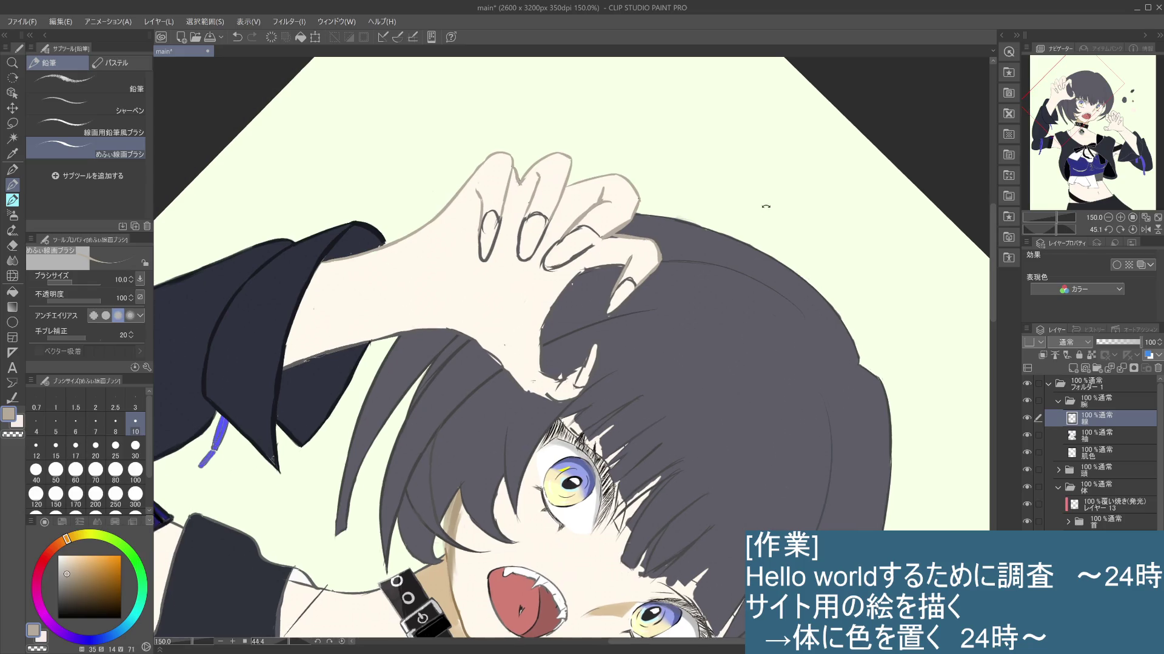
drag(627, 273, 566, 247)
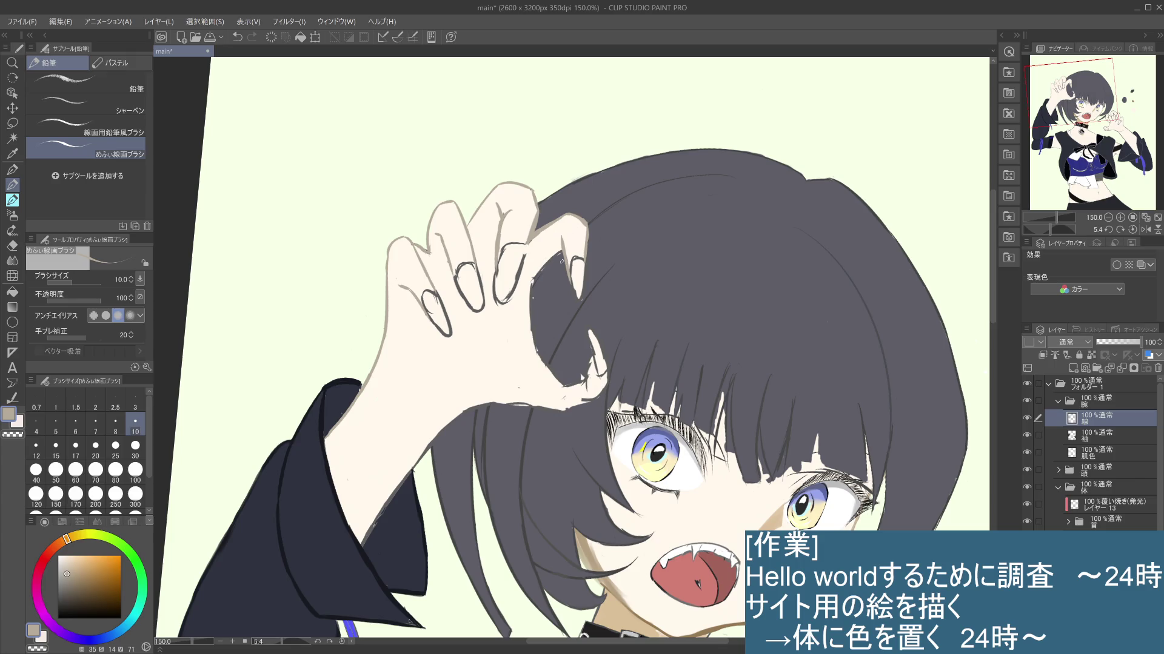
drag(562, 258, 582, 240)
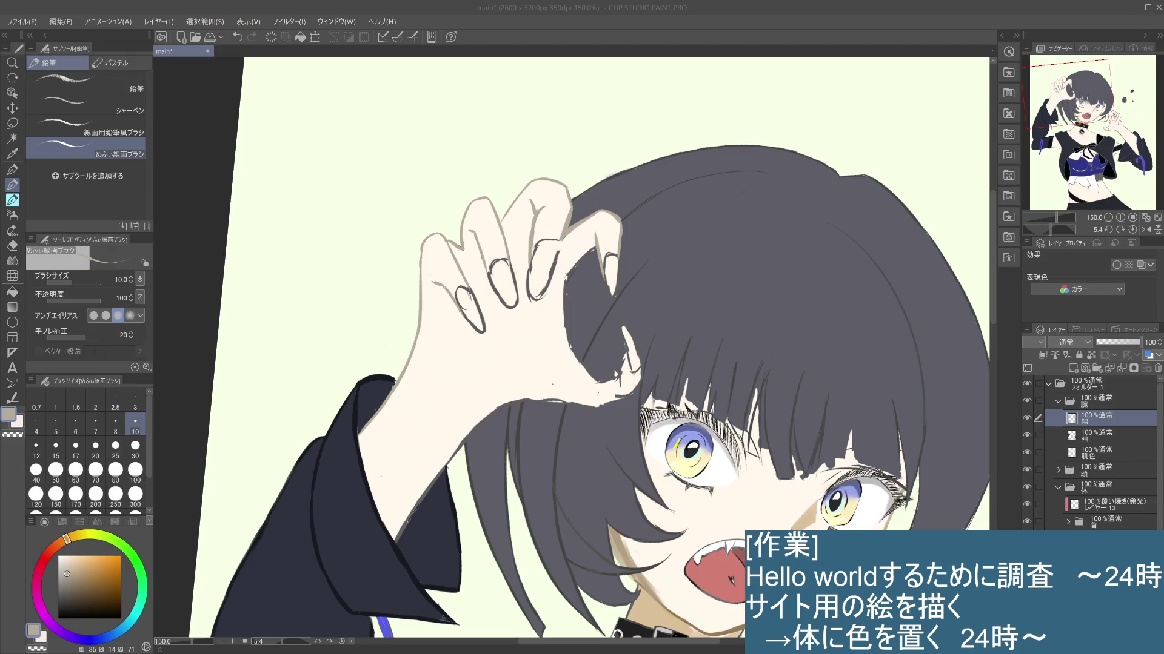
Step: Hide the 頭 folder so the raised hand and sleeve show on their own
click(557, 280)
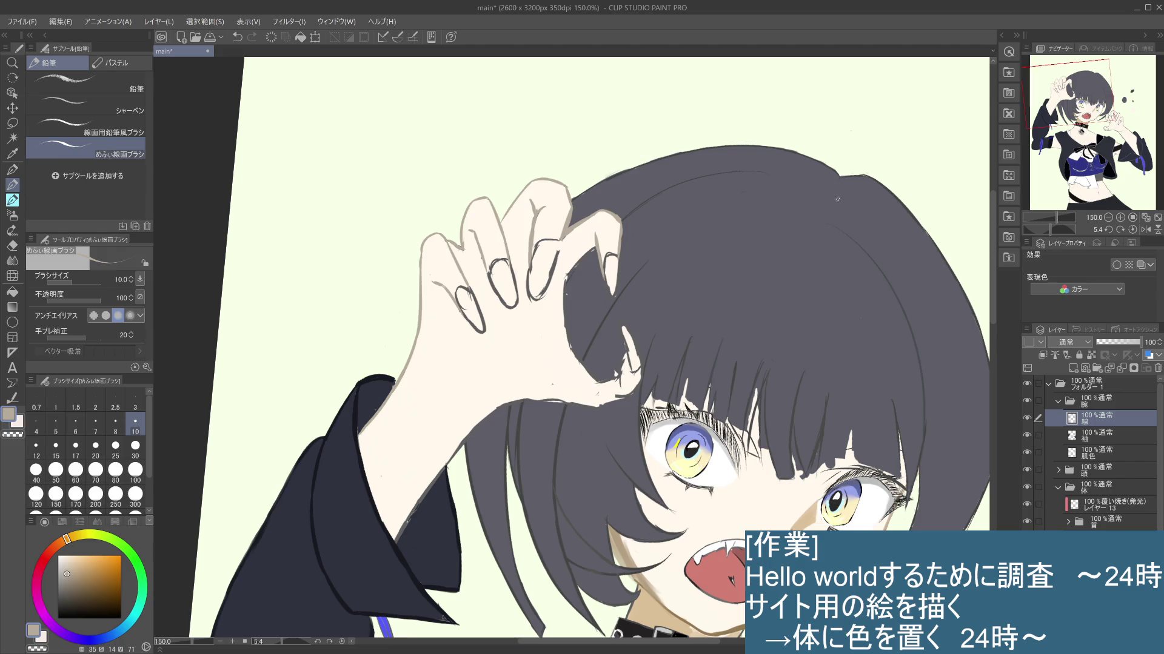
drag(763, 370, 730, 297)
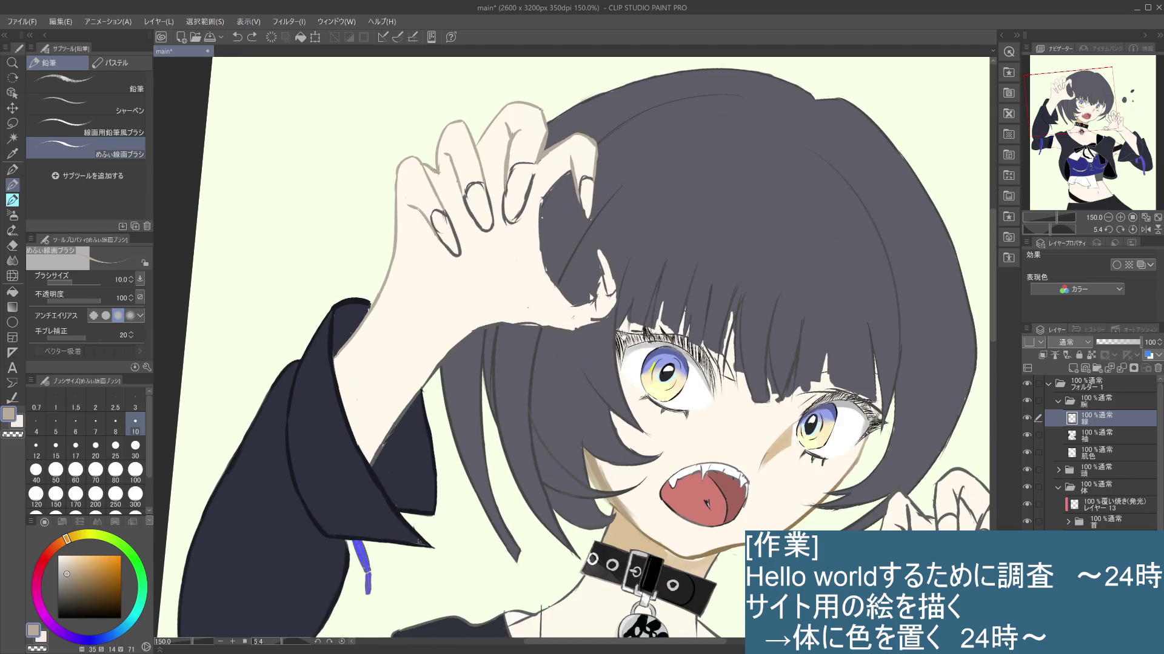
drag(586, 319, 605, 400)
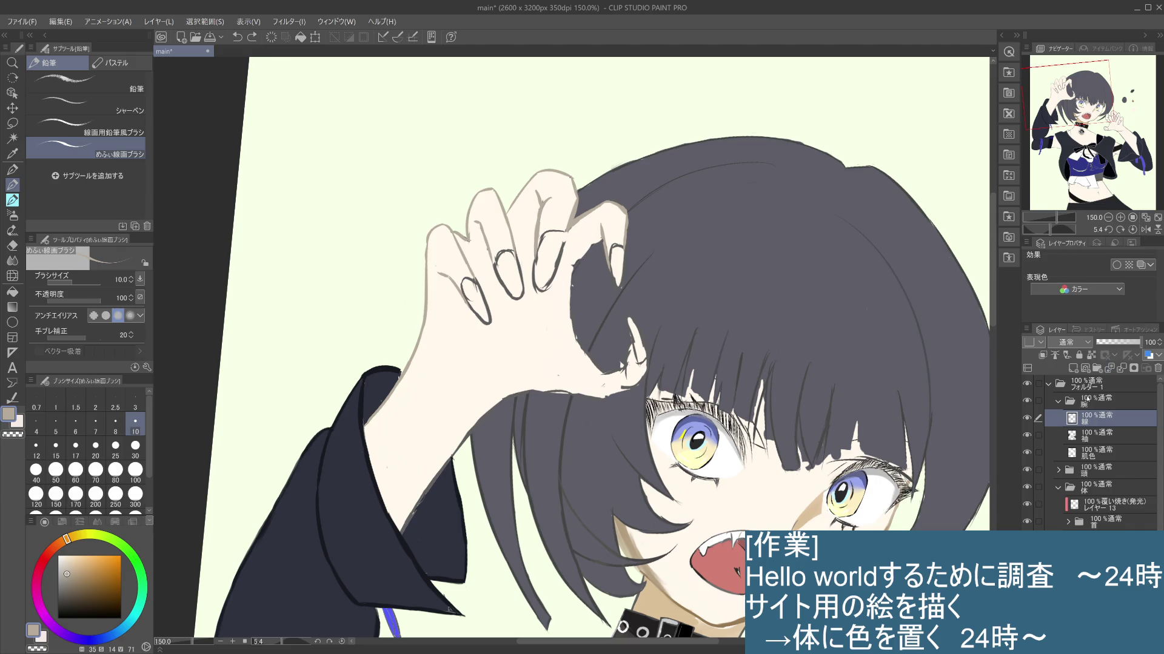
click(1028, 470)
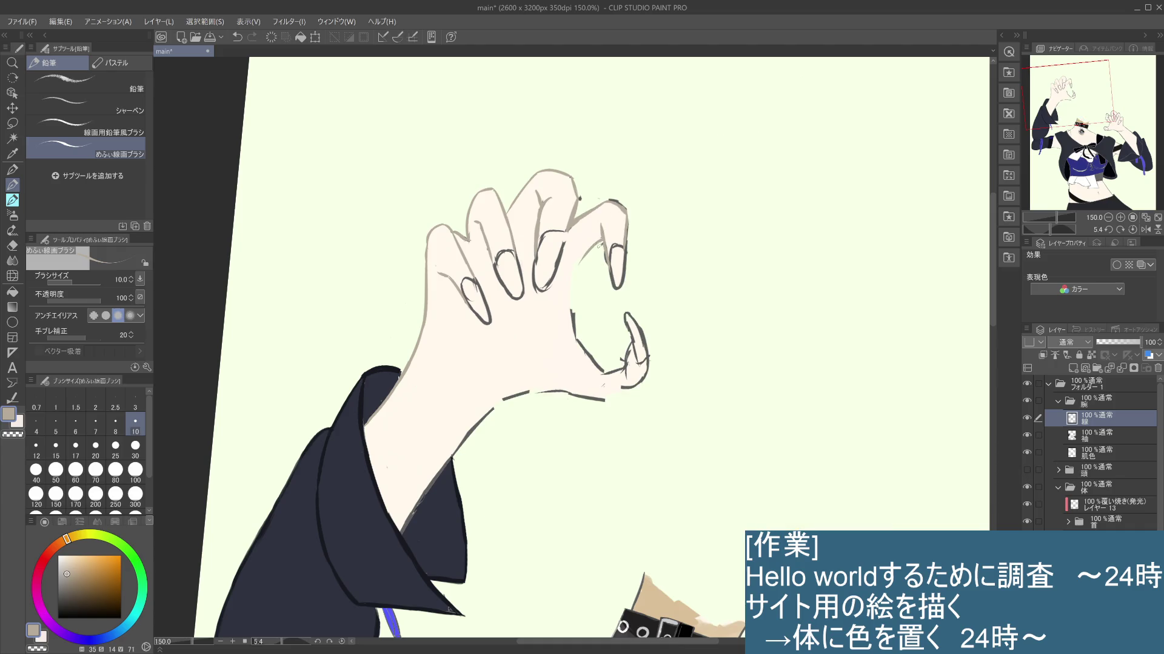
Step: Darken the clawed finger's left edge and extend the palm's left edge line downward
mouse_move(600, 239)
mouse_down()
mouse_move(601, 261)
mouse_move(598, 237)
mouse_move(575, 290)
mouse_move(576, 397)
mouse_up()
key(ctrl+z)
key(ctrl+z)
mouse_move(580, 352)
mouse_down()
mouse_move(574, 393)
mouse_move(576, 380)
mouse_move(587, 396)
mouse_up()
key(ctrl+z)
key(ctrl+z)
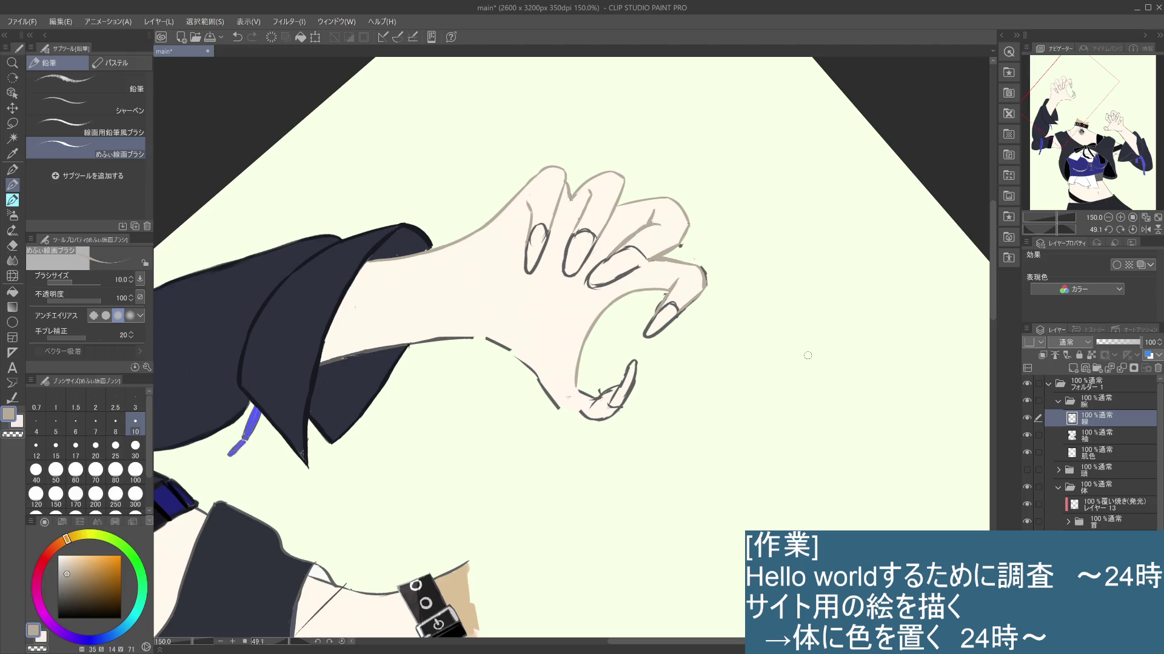
mouse_move(739, 236)
mouse_down()
mouse_move(688, 143)
mouse_move(653, 145)
mouse_up()
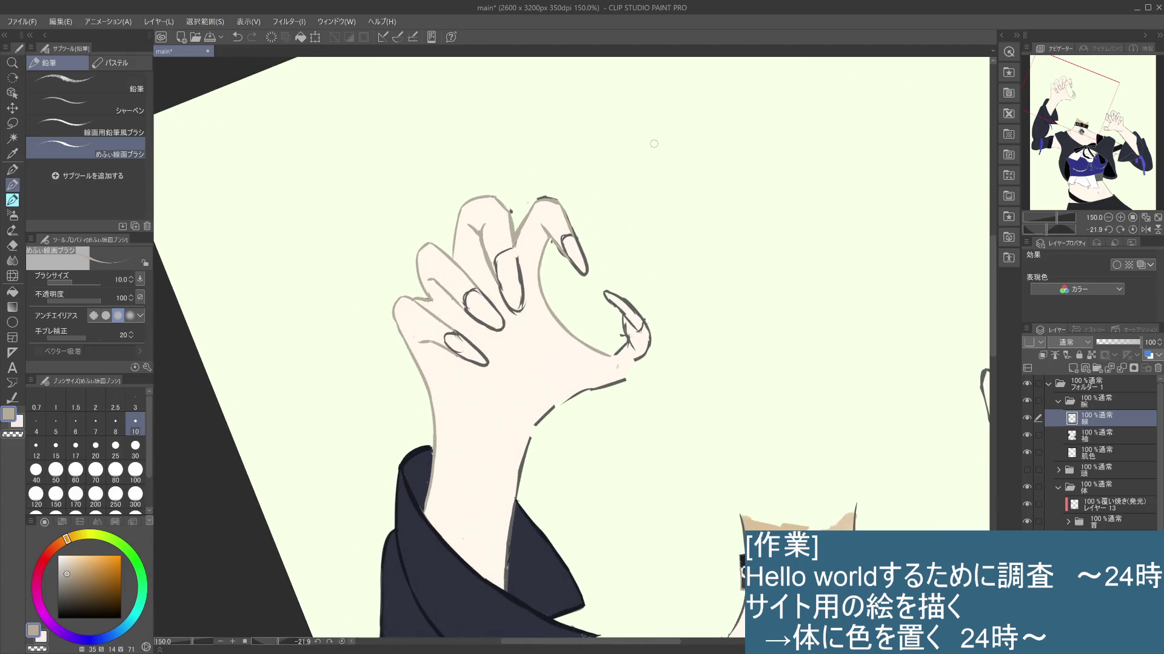
drag(786, 318, 768, 277)
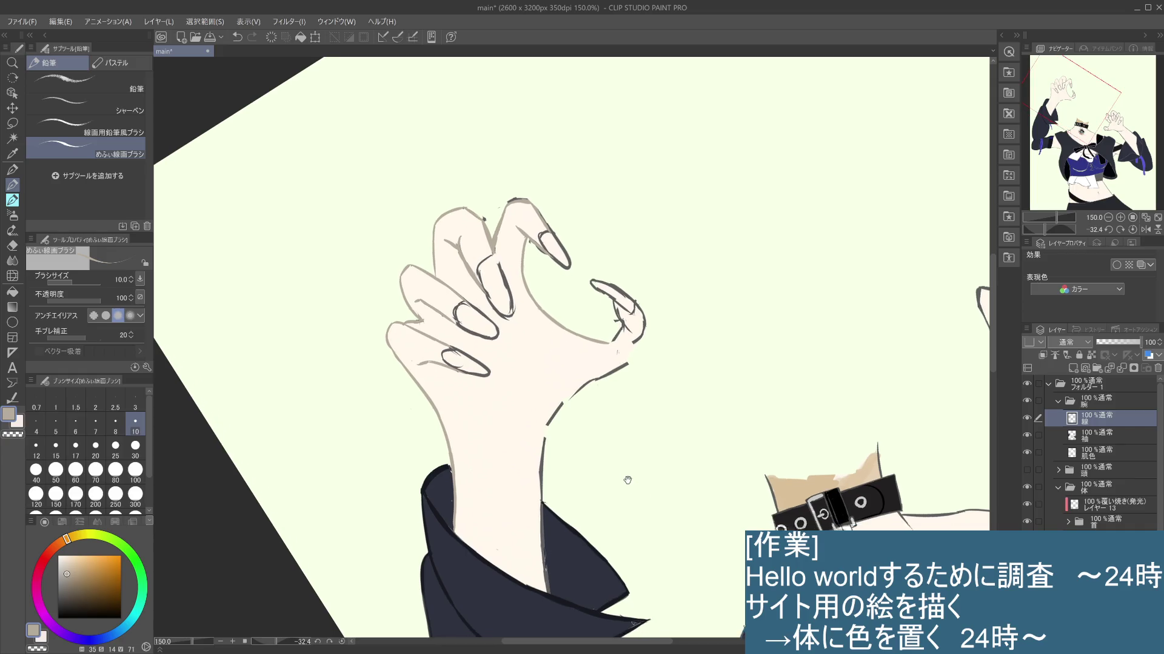
drag(667, 401, 646, 329)
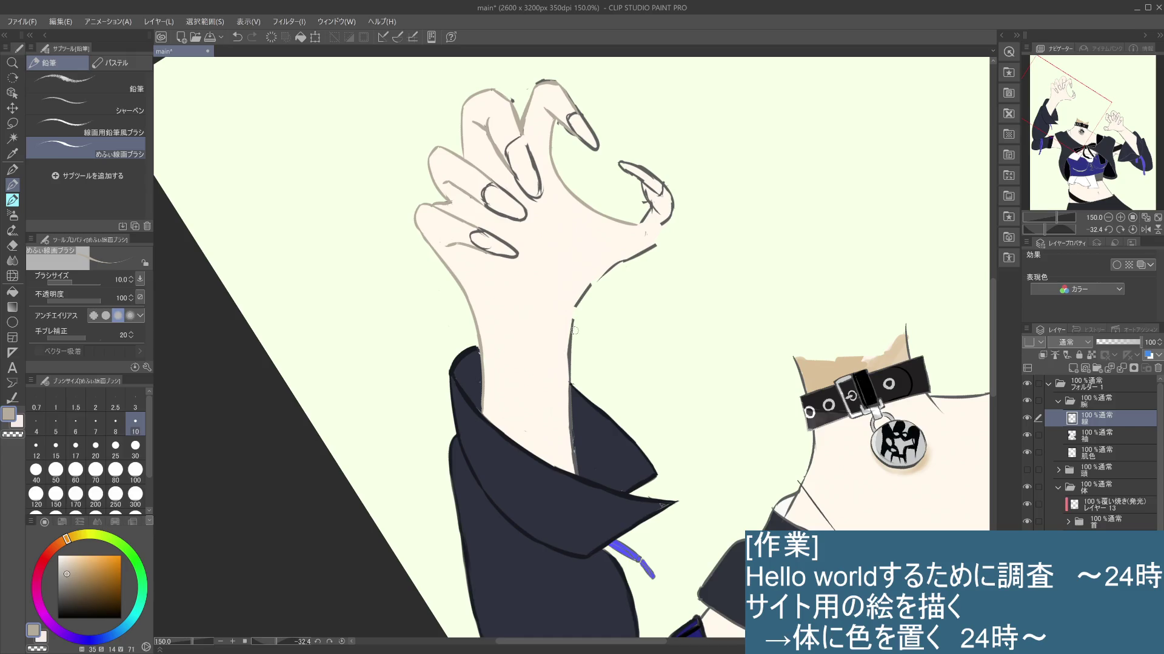
Step: Repaint the wrist outline in skin colour over several attempts, redrawing it down to the sleeve
drag(572, 307, 573, 378)
key(ctrl+z)
drag(572, 331, 568, 369)
key(ctrl+z)
drag(574, 320, 571, 379)
key(ctrl+z)
key(ctrl+z)
drag(573, 311, 569, 375)
drag(574, 306, 567, 391)
key(ctrl+z)
drag(574, 307, 578, 473)
Step: Compare the wrist with and without the softened outline, then sample the dark navy sleeve colour
key(ctrl+z)
key(ctrl+y)
key(ctrl+z)
key(ctrl+y)
key(ctrl+z)
key(ctrl+z)
key(ctrl+y)
key(ctrl+z)
key(ctrl+y)
key(ctrl+z)
key(ctrl+z)
key(ctrl+y)
key(ctrl+z)
key(ctrl+y)
key(ctrl+z)
key(ctrl+y)
key(i)
click(579, 474)
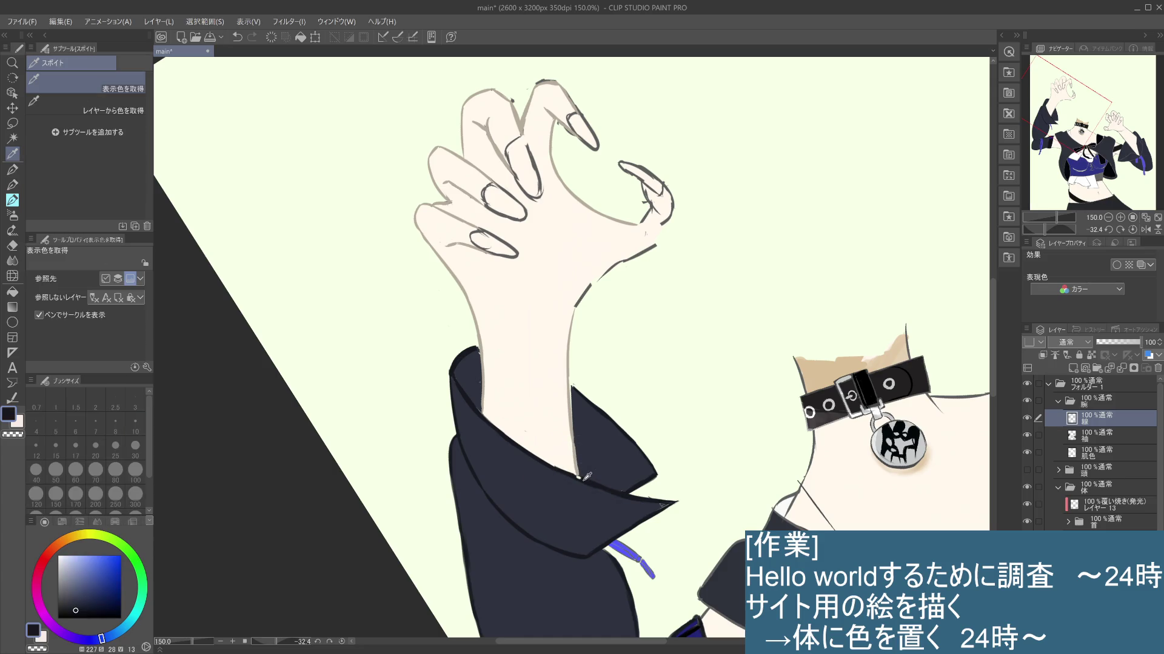
Step: Sample the skin tone at the wrist and draw a short line on the wrist's right edge
key(p)
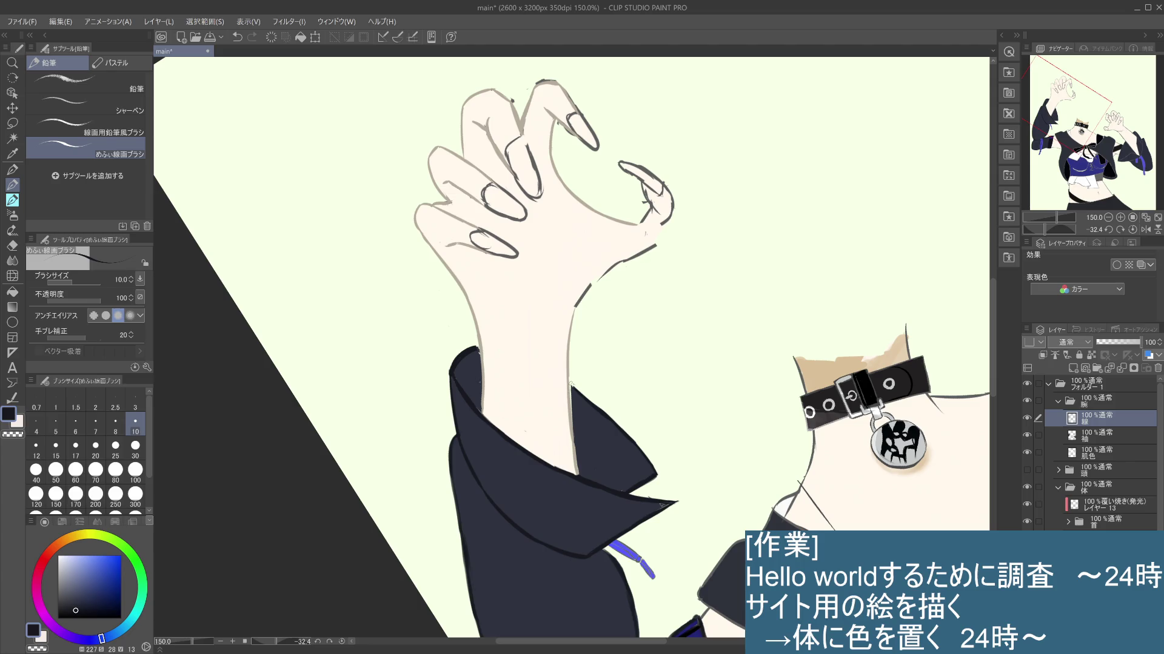
key(i)
click(569, 372)
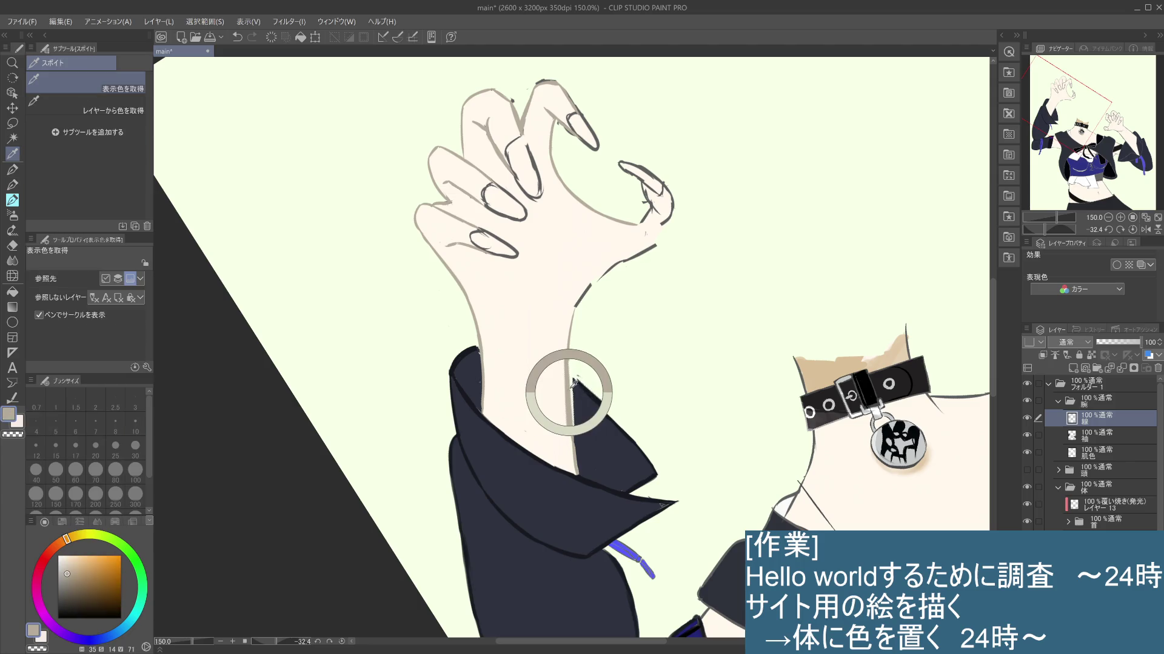
click(571, 370)
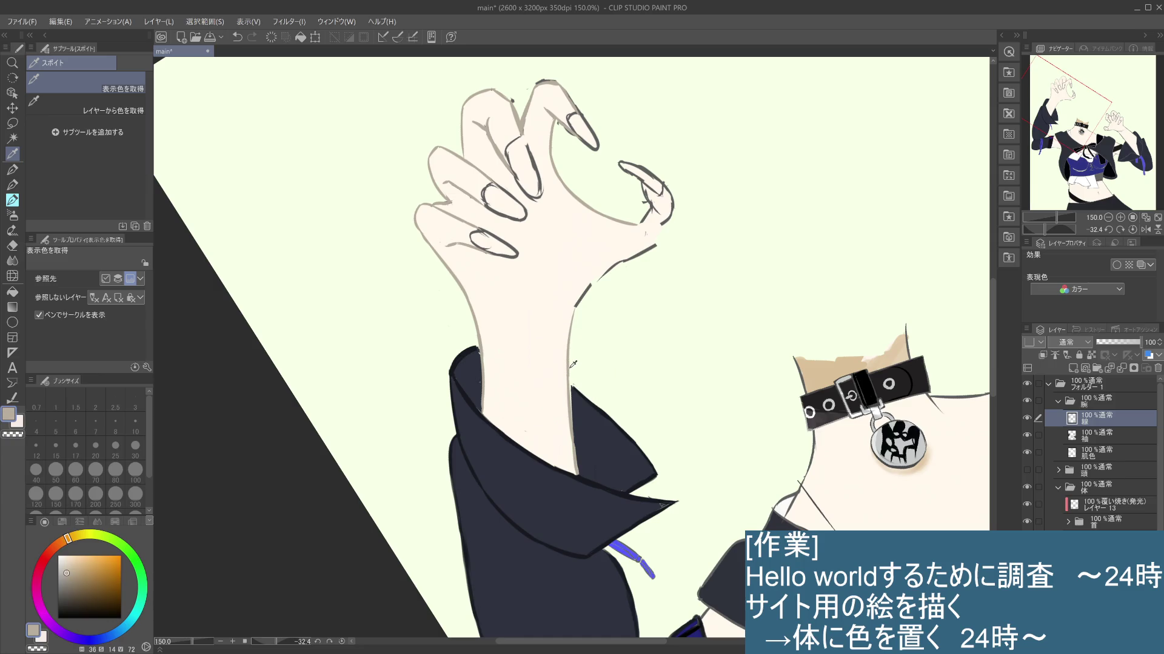
click(18, 179)
drag(568, 380, 572, 416)
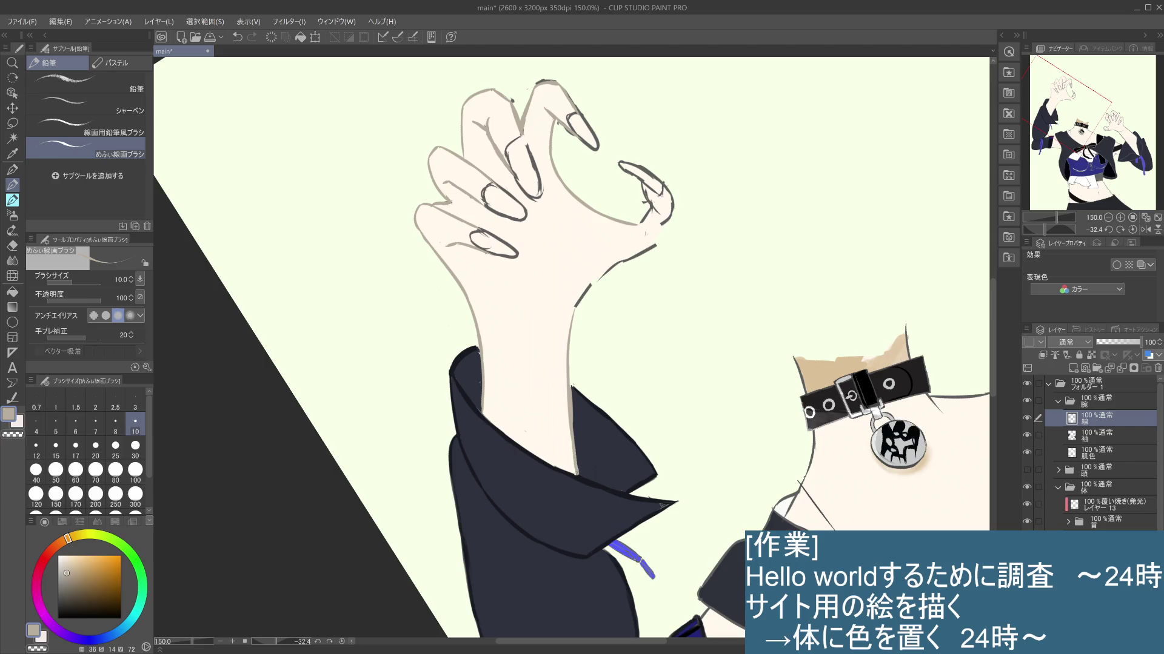
Step: After trial wrist strokes, draw a short stroke joining the hand contour to the arm line
drag(573, 308, 571, 364)
key(ctrl+z)
drag(574, 309, 571, 349)
key(ctrl+z)
drag(595, 280, 576, 320)
key(ctrl+z)
drag(598, 278, 571, 322)
key(ctrl+z)
drag(598, 278, 572, 318)
Step: Cover the line below the thumb with skin colour, discarding a fingertip test stroke
drag(658, 246, 604, 276)
drag(650, 229, 664, 247)
key(ctrl+z)
key(ctrl+z)
key(ctrl+z)
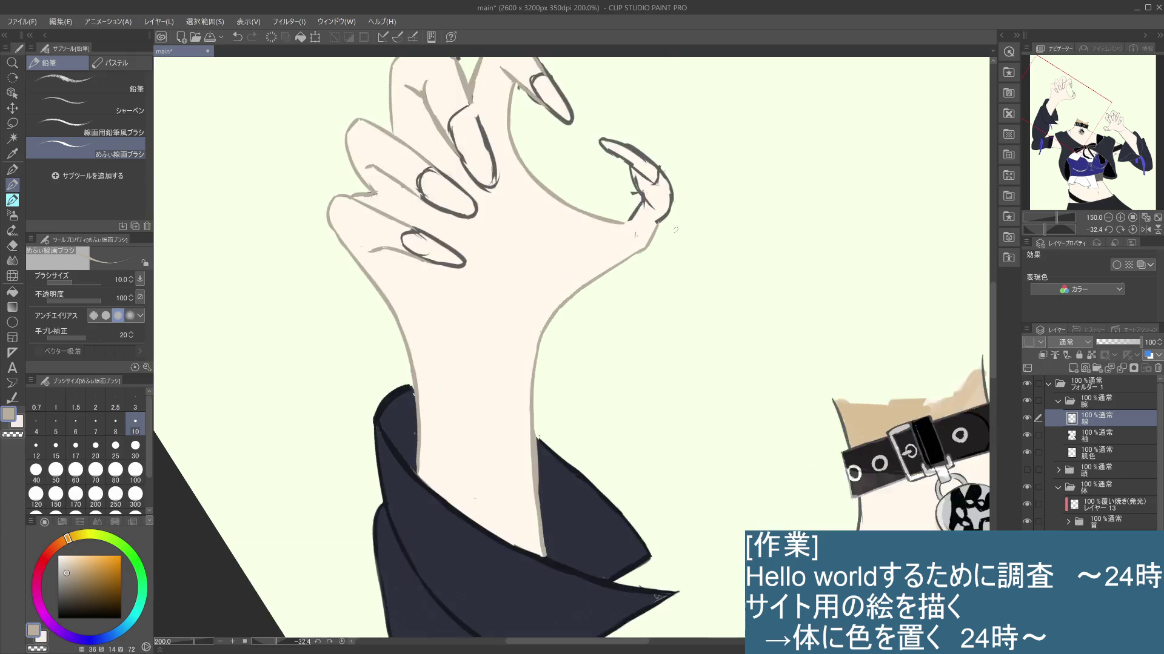
scroll(573, 346, down, 2)
scroll(677, 228, up, 2)
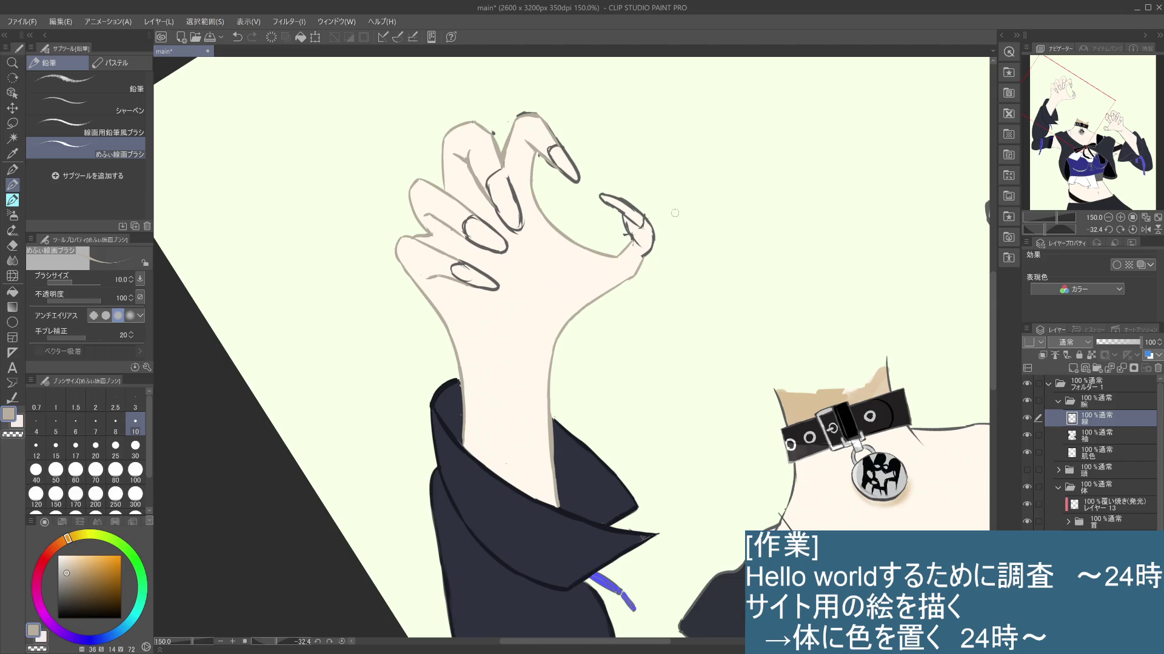
scroll(629, 257, down, 1)
scroll(620, 206, up, 2)
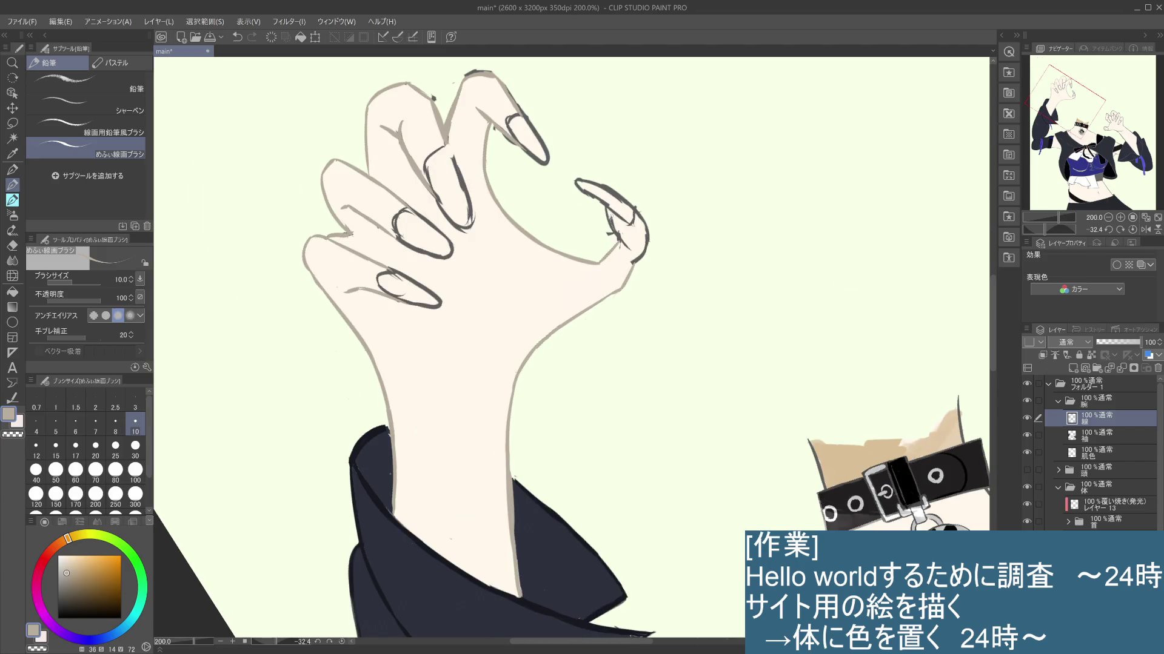
Step: Paint skin over the nail-base lines and shade the right fingertip's inner edge in grey
drag(607, 220, 623, 240)
drag(611, 229, 626, 249)
key(alt+bracketleft)
key(alt+bracketleft)
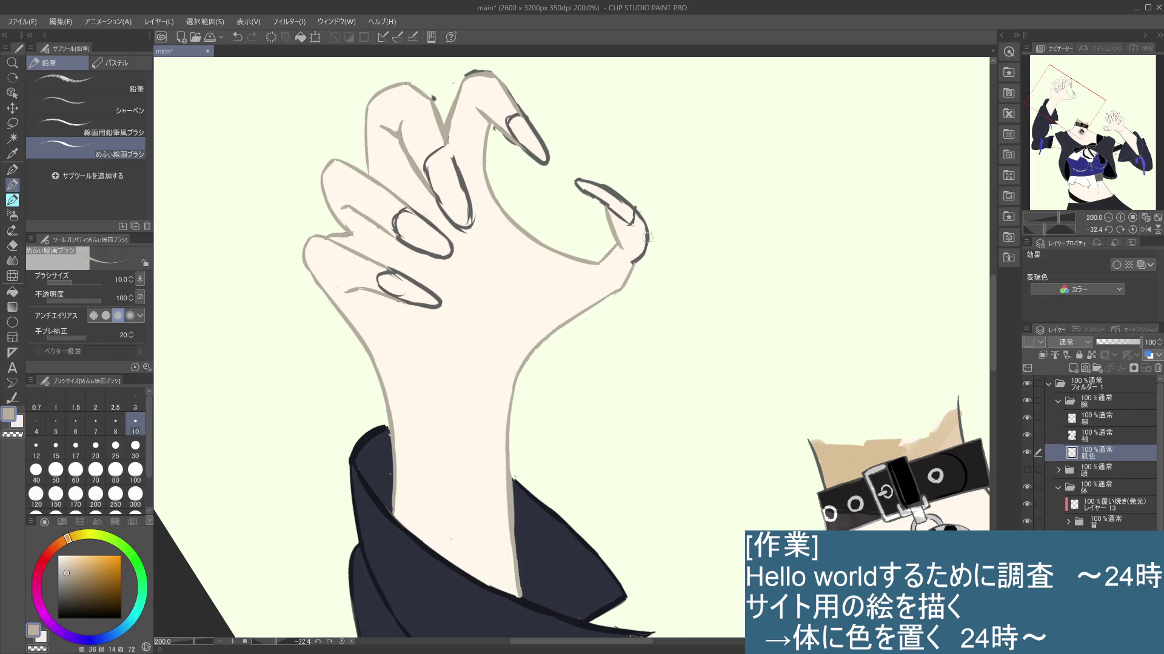
click(1111, 422)
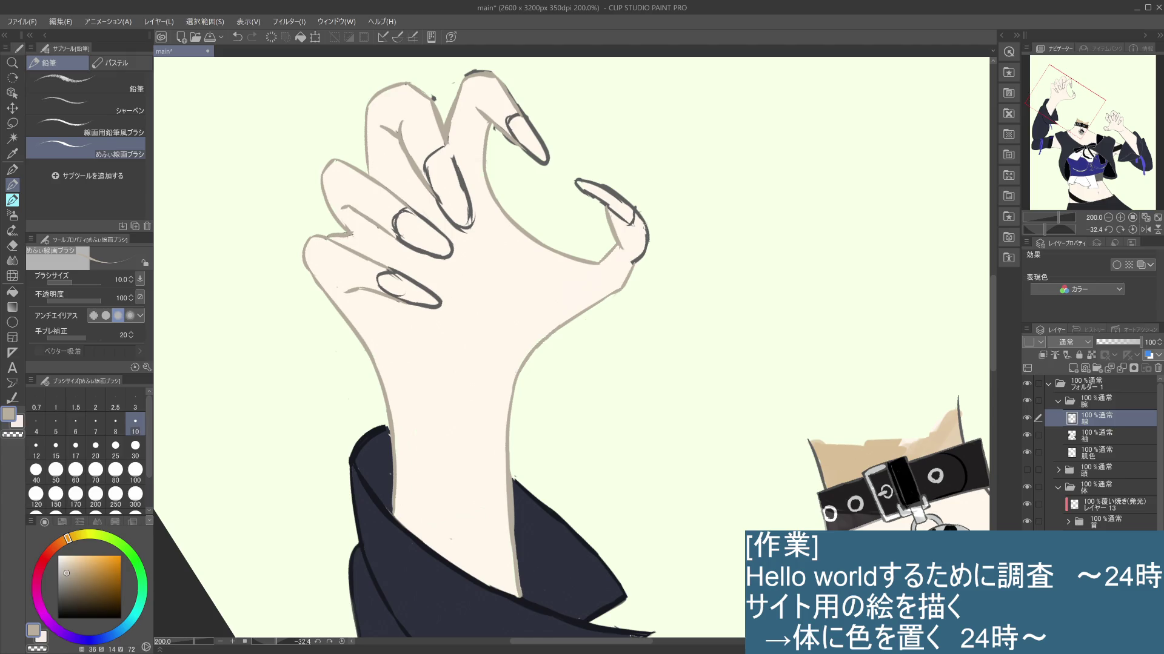
Step: Close the thumb-side gap and retrace the curled fingertip outline down the outer edge
drag(641, 219, 640, 263)
drag(605, 296, 630, 272)
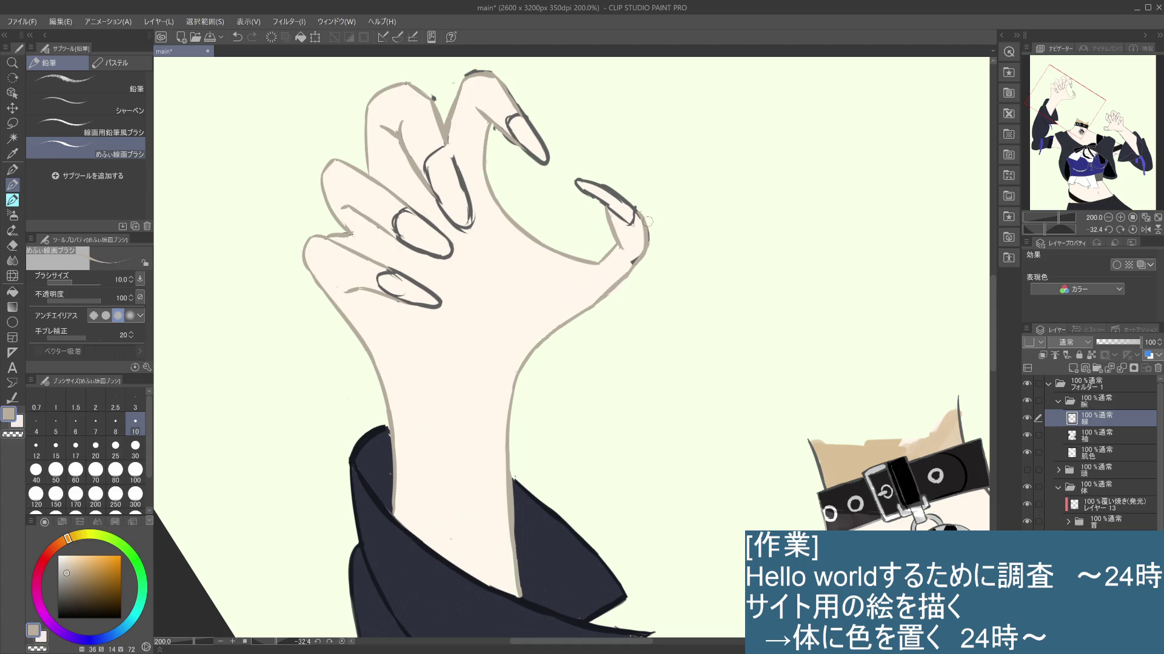
drag(642, 214, 650, 237)
drag(647, 248, 631, 287)
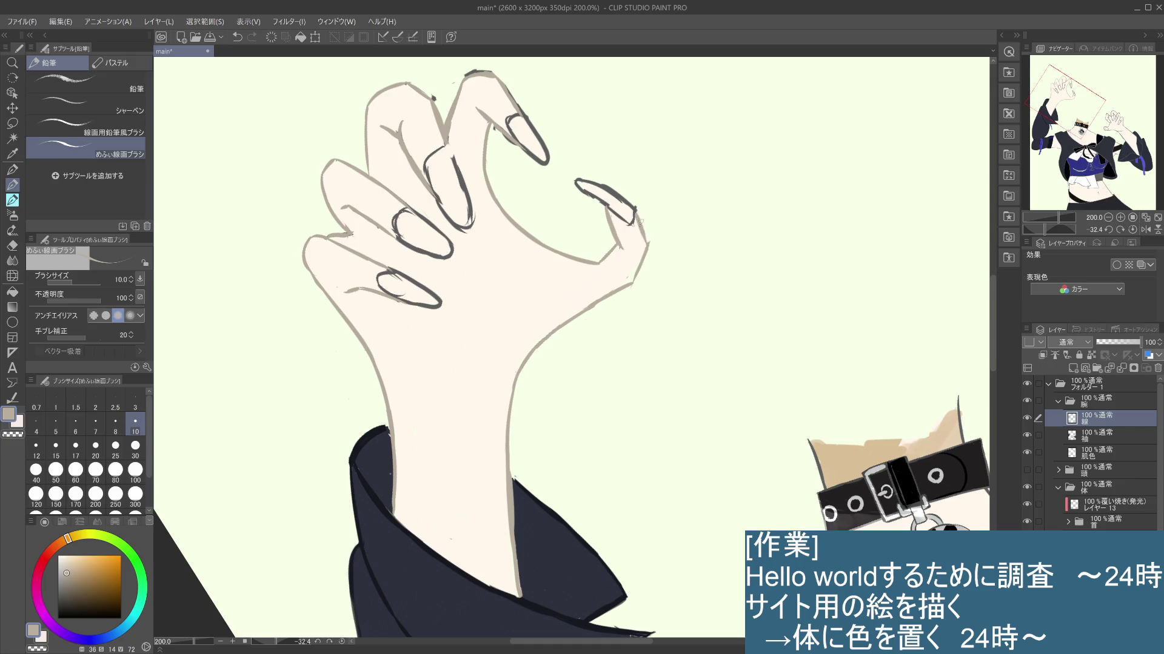
Step: Redraw the fingertip outline stroke and move to the skin colour layer
key(ctrl+z)
drag(647, 245, 638, 220)
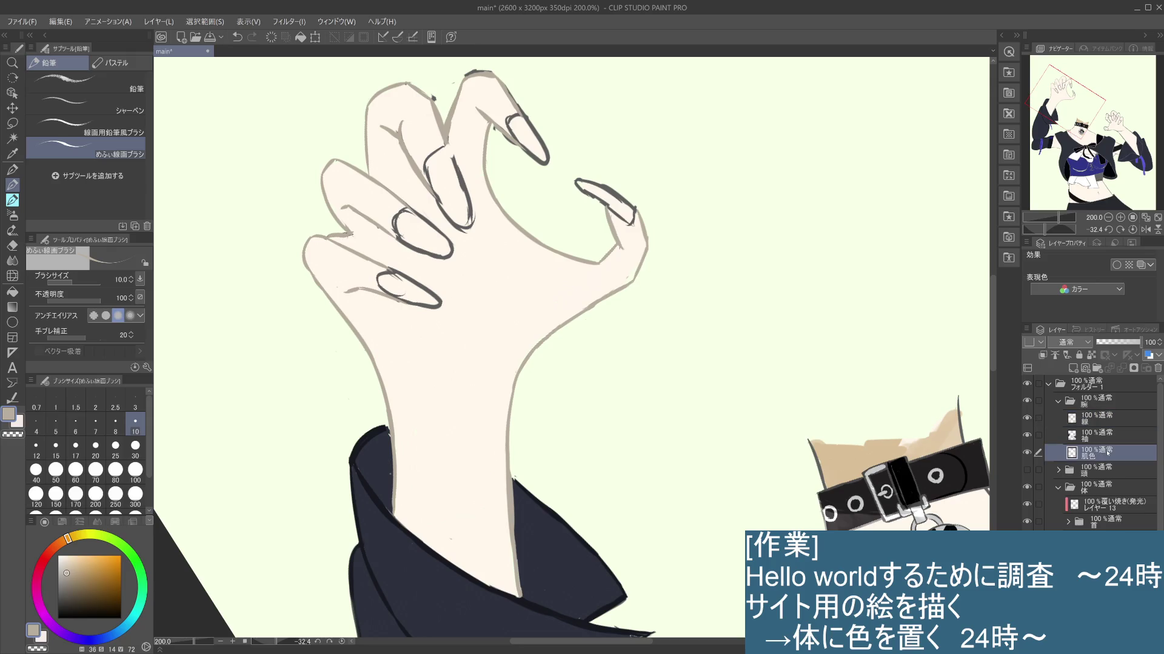
key(i)
click(627, 262)
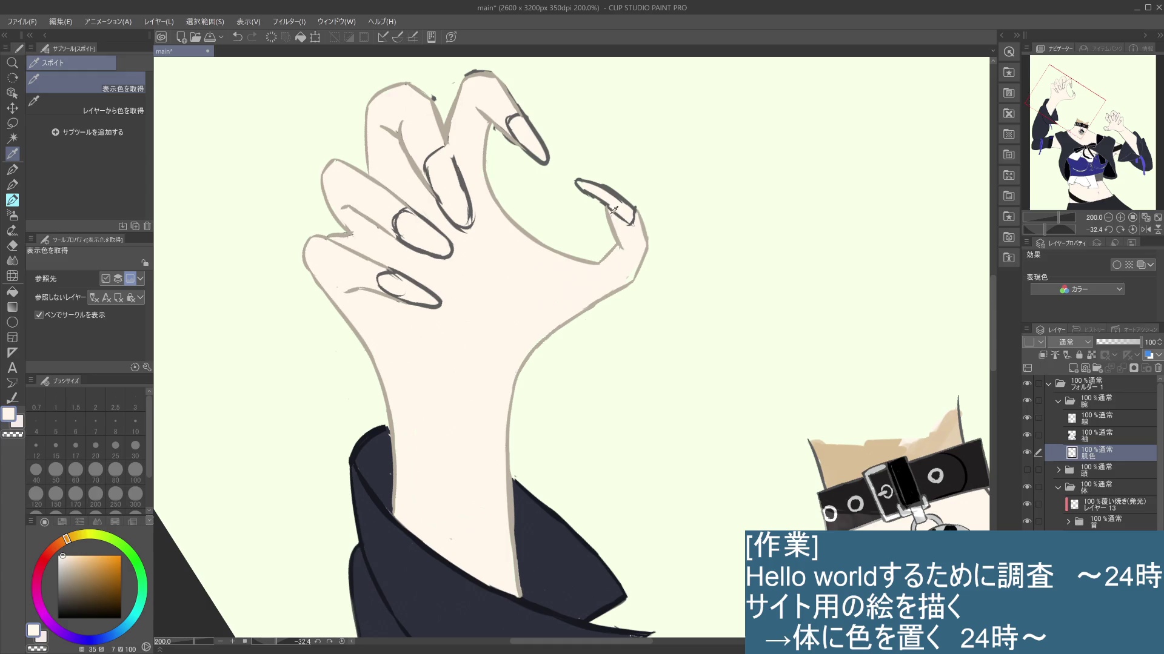
Step: Sample the hand's beige line colour and cover the dark fingertip outline with it
key(p)
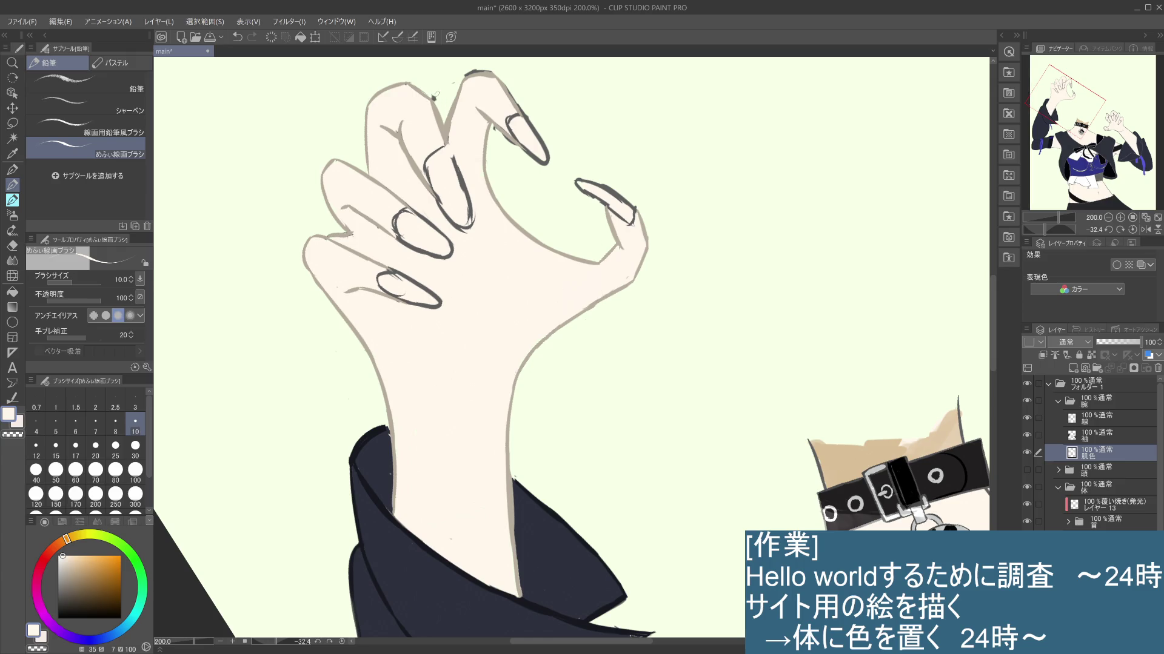
click(1104, 420)
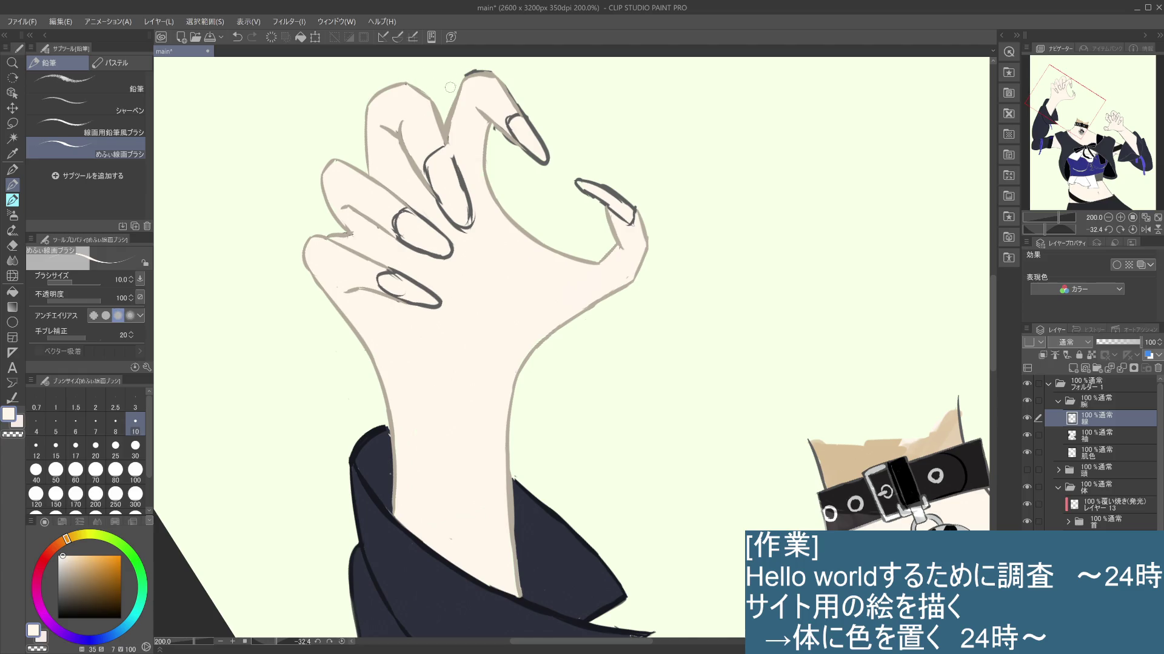
alt+click(497, 123)
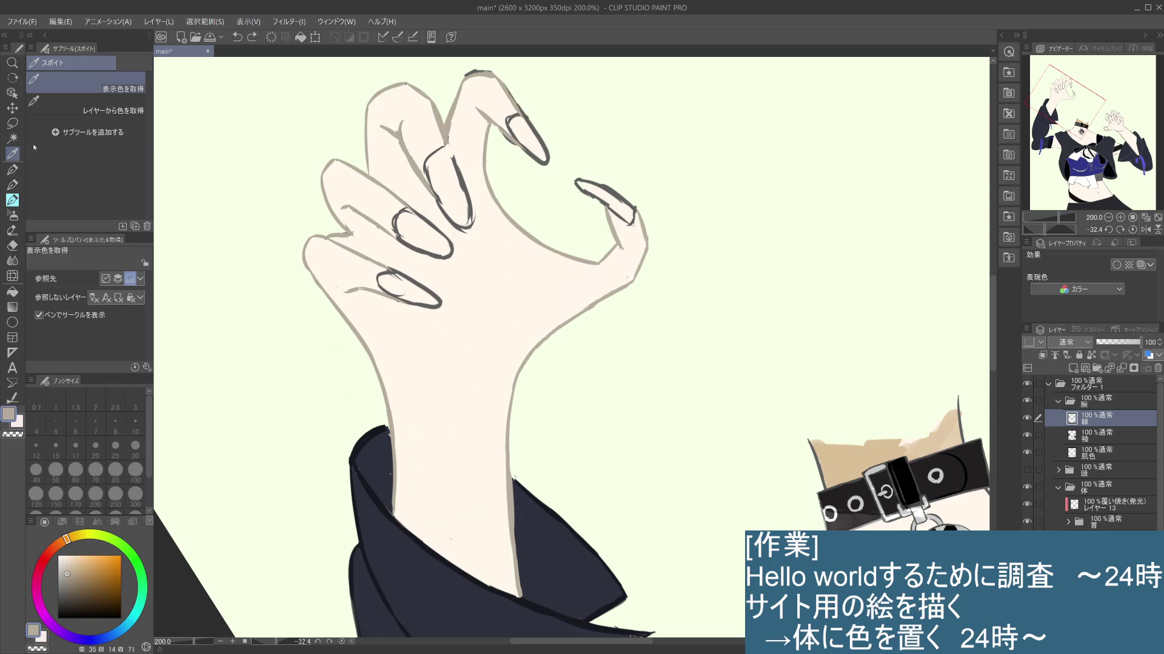
click(19, 183)
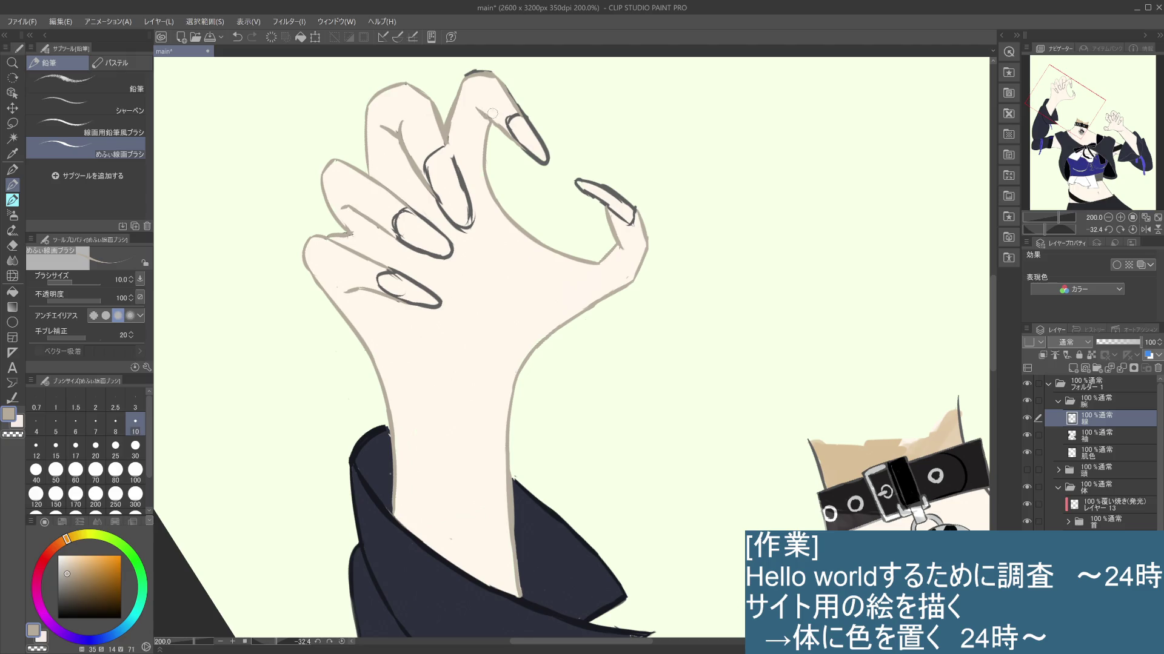
drag(464, 71, 491, 74)
mouse_move(636, 397)
mouse_down()
mouse_move(792, 356)
mouse_move(769, 282)
mouse_move(784, 323)
mouse_up()
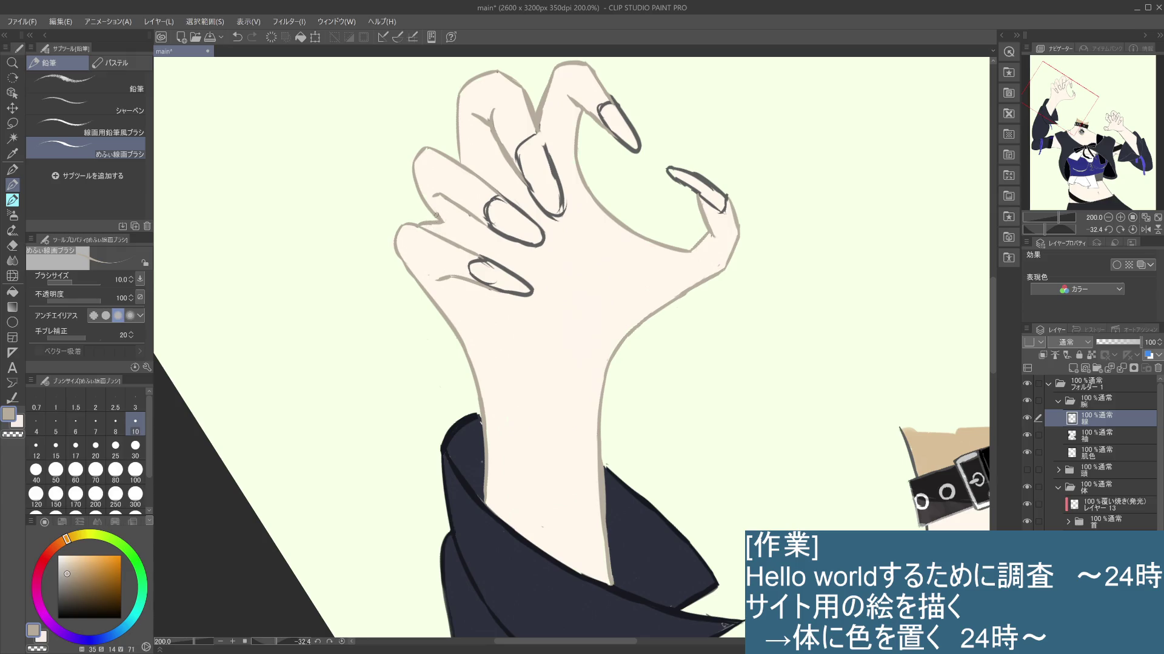
Step: Sample the pale skin tone, return to the line layer, reframe the raised hand and choose a nail blue
click(1108, 441)
click(1101, 451)
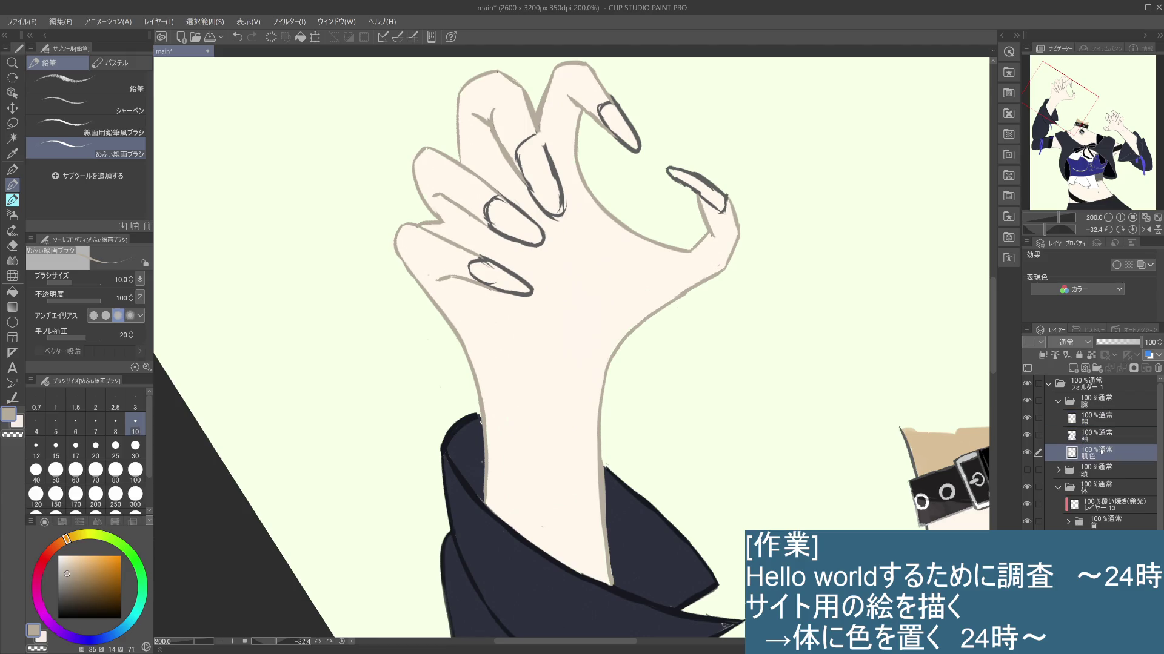
alt+click(460, 220)
click(1098, 440)
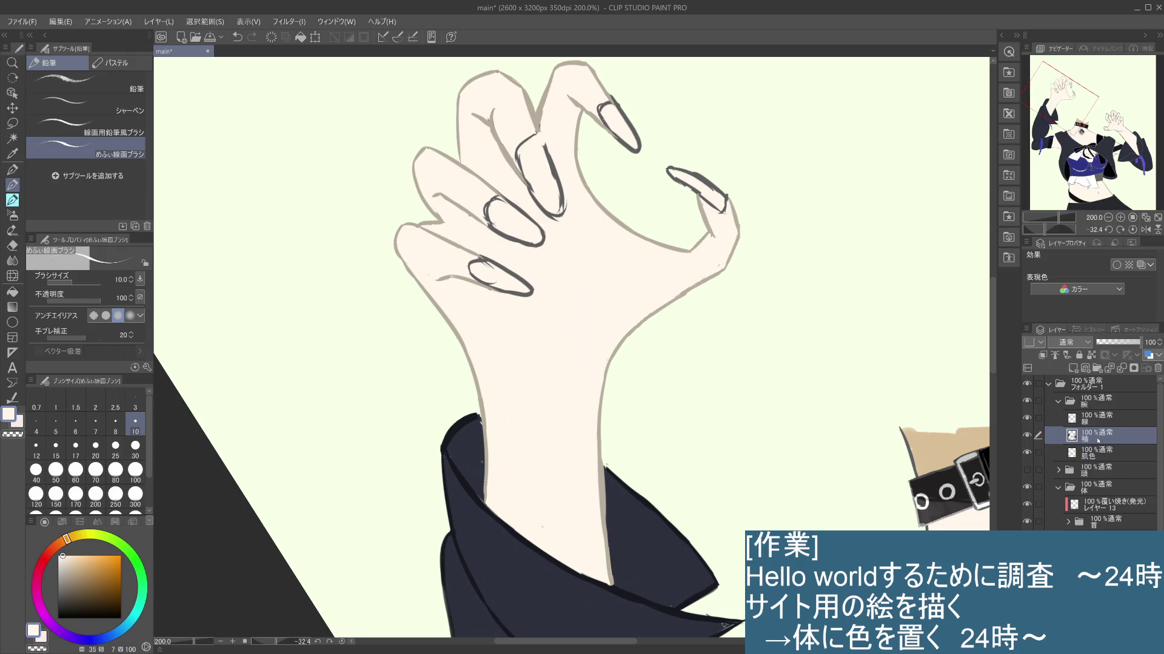
click(1086, 416)
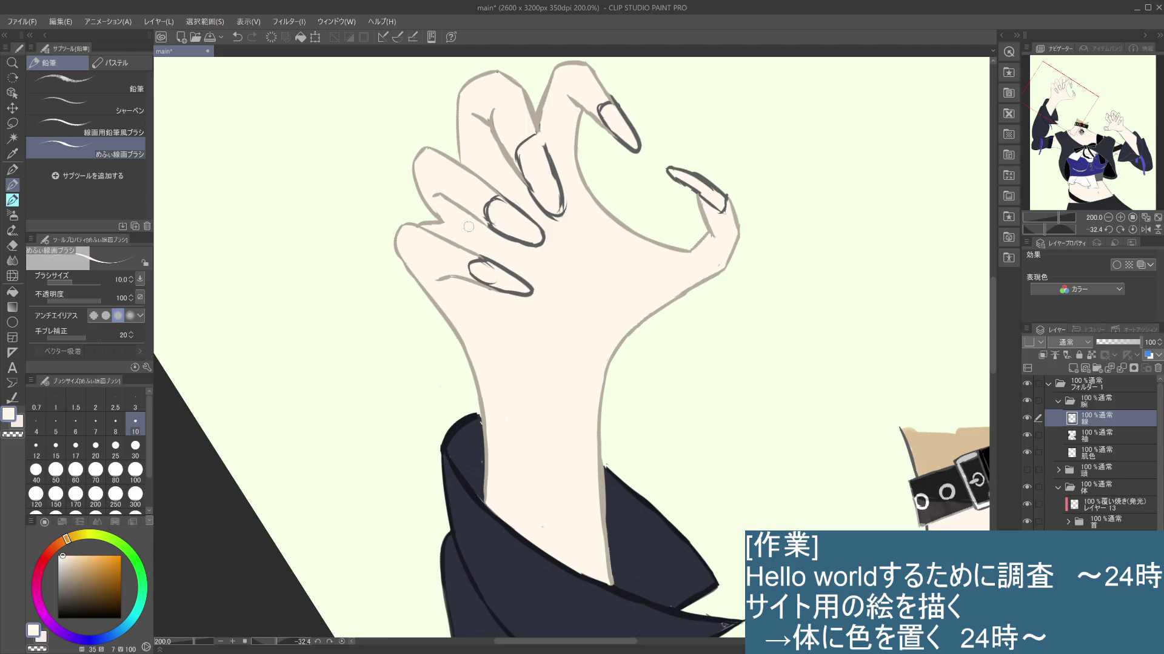
scroll(482, 240, down, 3)
drag(678, 247, 628, 279)
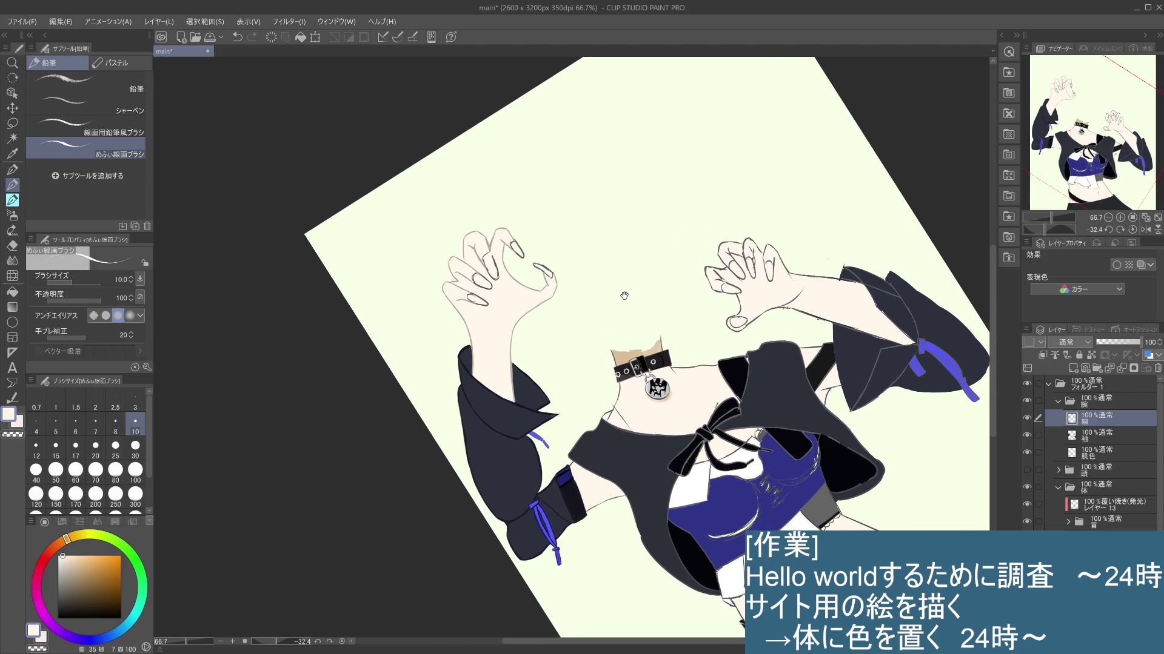
scroll(564, 262, up, 4)
drag(565, 318, 673, 294)
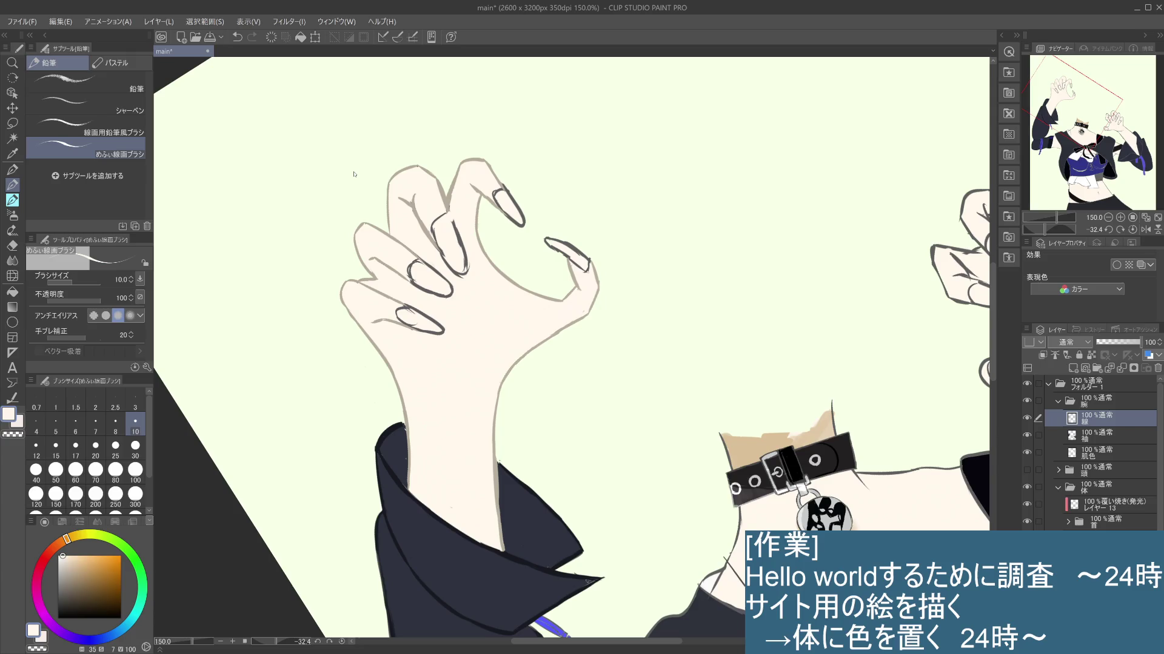
click(88, 641)
Step: Adjust the blue shade, select the 肌色 skin layer and discard a stray nail-edge stroke
drag(114, 562, 98, 567)
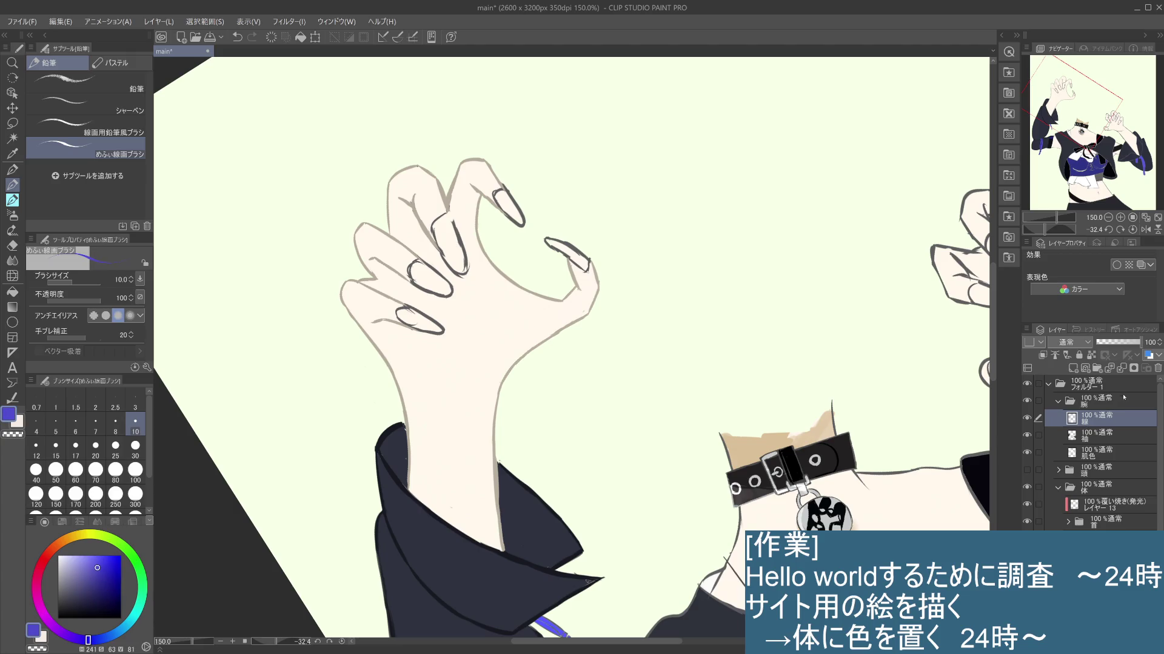
click(1110, 436)
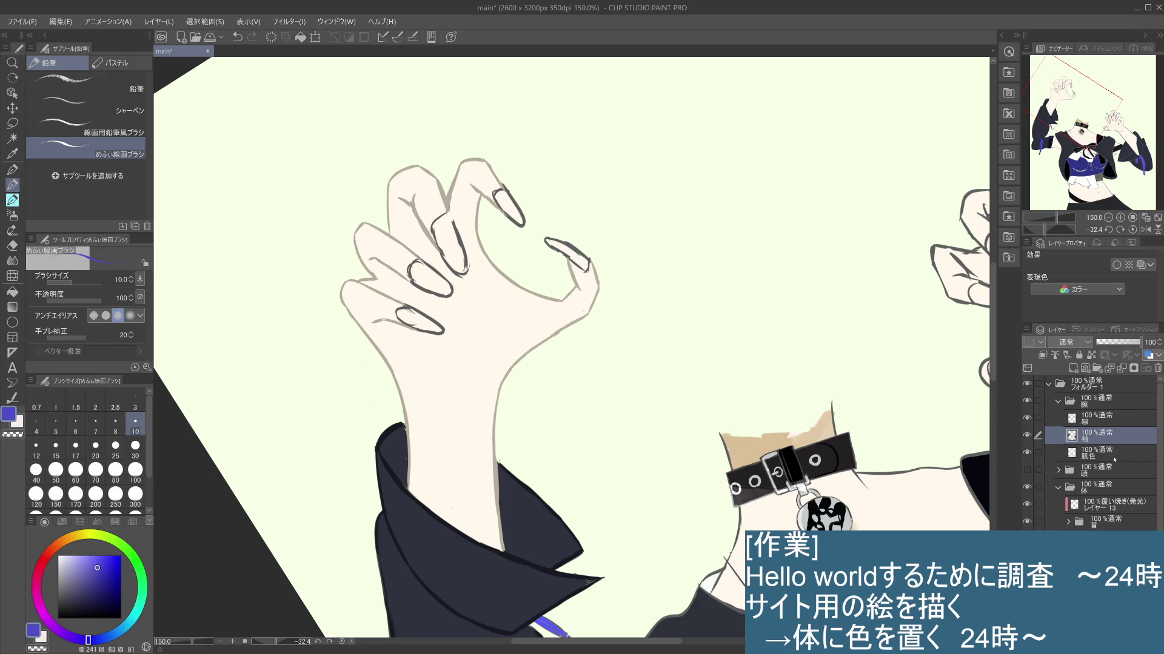
click(1101, 458)
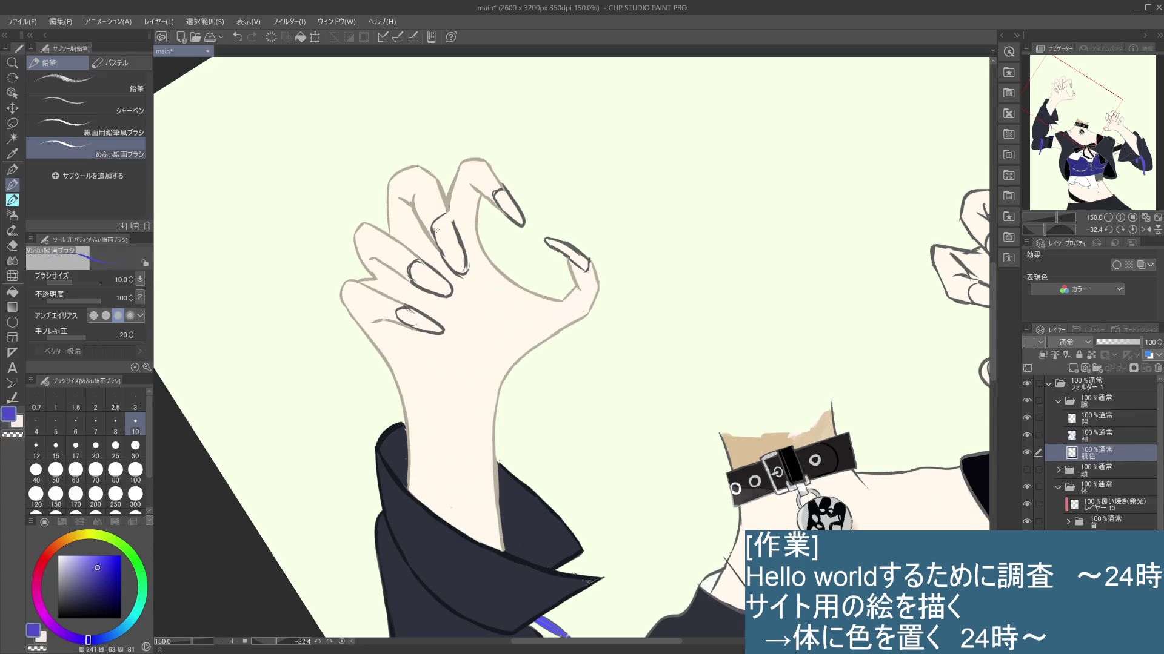
drag(435, 224, 449, 268)
key(ctrl+z)
key(ctrl+z)
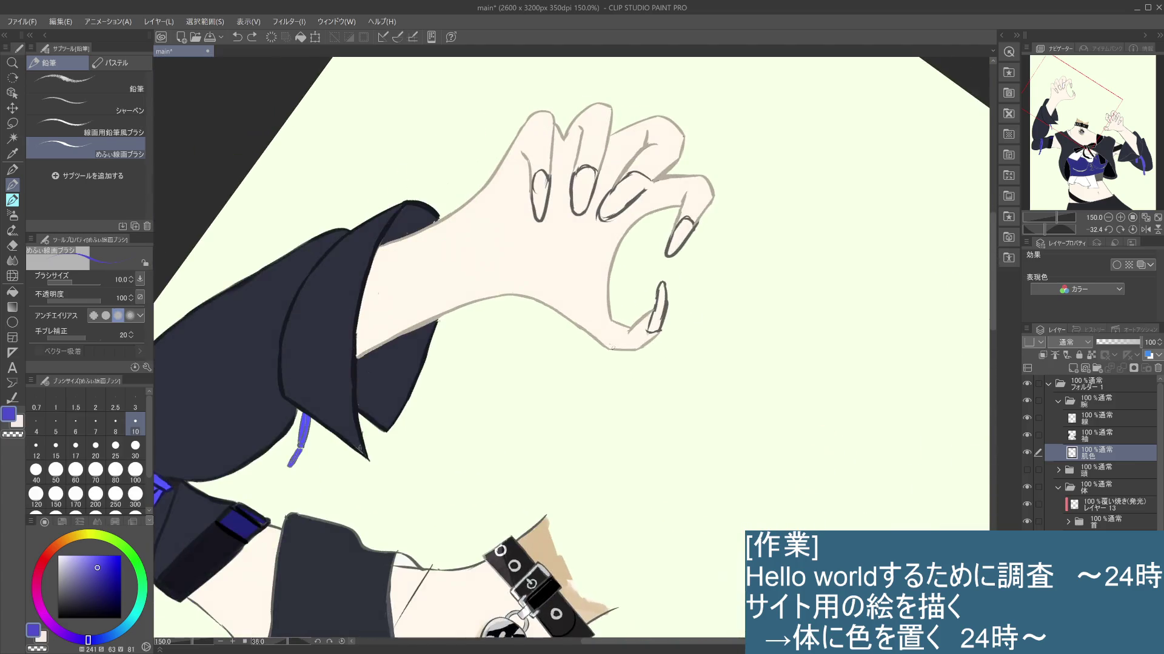
Step: Fill the fingernail with blue including its top gap, then pick a darker blue
mouse_move(684, 222)
mouse_down()
mouse_move(668, 257)
mouse_move(685, 234)
mouse_move(680, 246)
mouse_up()
mouse_move(792, 226)
mouse_down()
mouse_move(715, 281)
mouse_move(727, 273)
mouse_up()
mouse_move(576, 260)
mouse_down()
mouse_move(571, 273)
mouse_move(574, 261)
mouse_up()
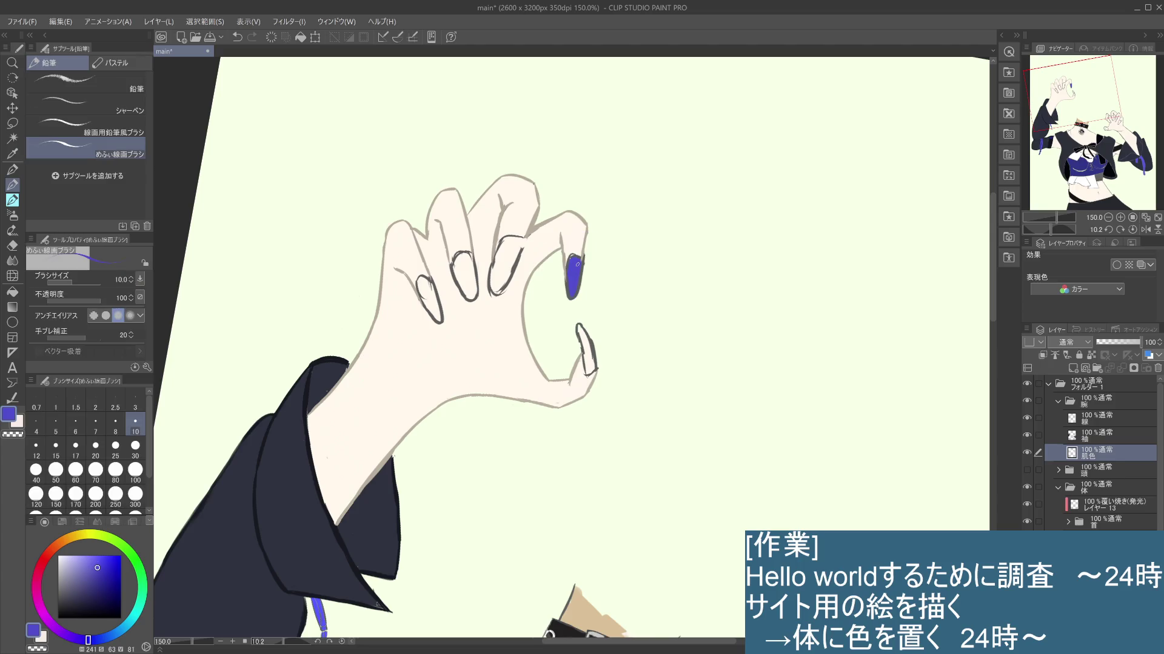
click(98, 579)
Step: On the 線 layer with a darker blue, try dark strokes along the nail's left edge, undoing each
drag(99, 580, 98, 592)
click(1095, 434)
click(1096, 434)
click(1110, 415)
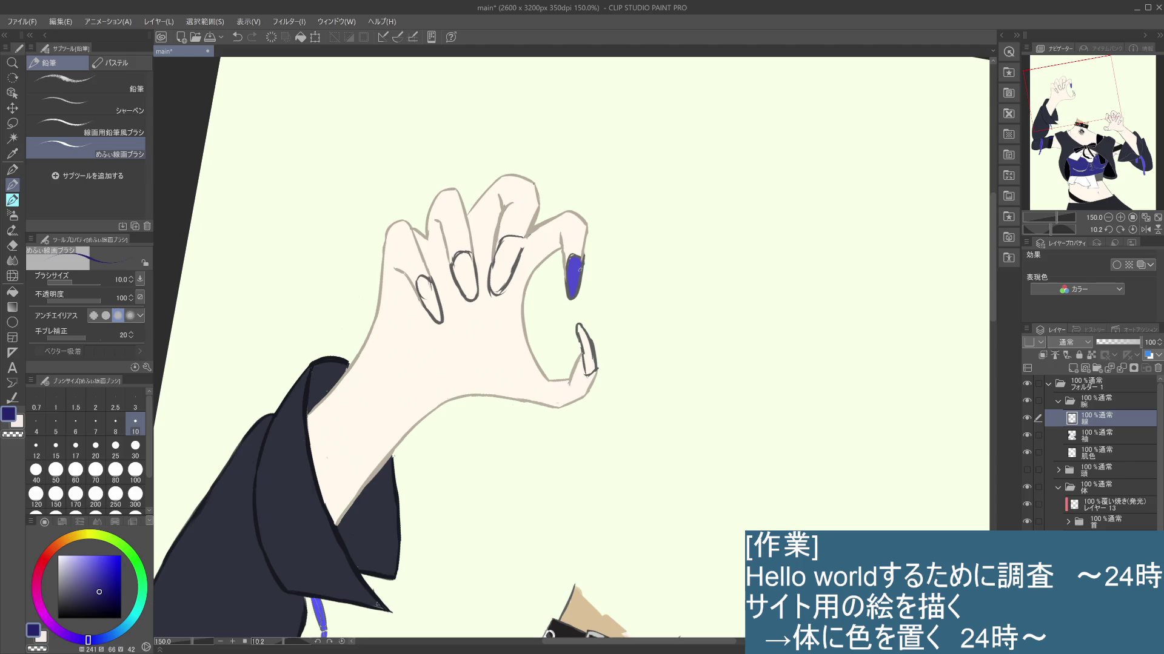
mouse_move(580, 259)
mouse_down()
mouse_move(582, 289)
mouse_move(568, 296)
mouse_up()
key(ctrl+z)
drag(568, 257, 567, 305)
key(ctrl+z)
drag(568, 257, 571, 301)
key(ctrl+z)
drag(568, 256, 571, 276)
key(ctrl+z)
Step: Darken the nail's top edge and bottom tip, cover its light inner streak, and fit the drawing to the window
drag(570, 258, 586, 255)
drag(571, 292, 569, 304)
drag(583, 269, 578, 296)
key(ctrl+0)
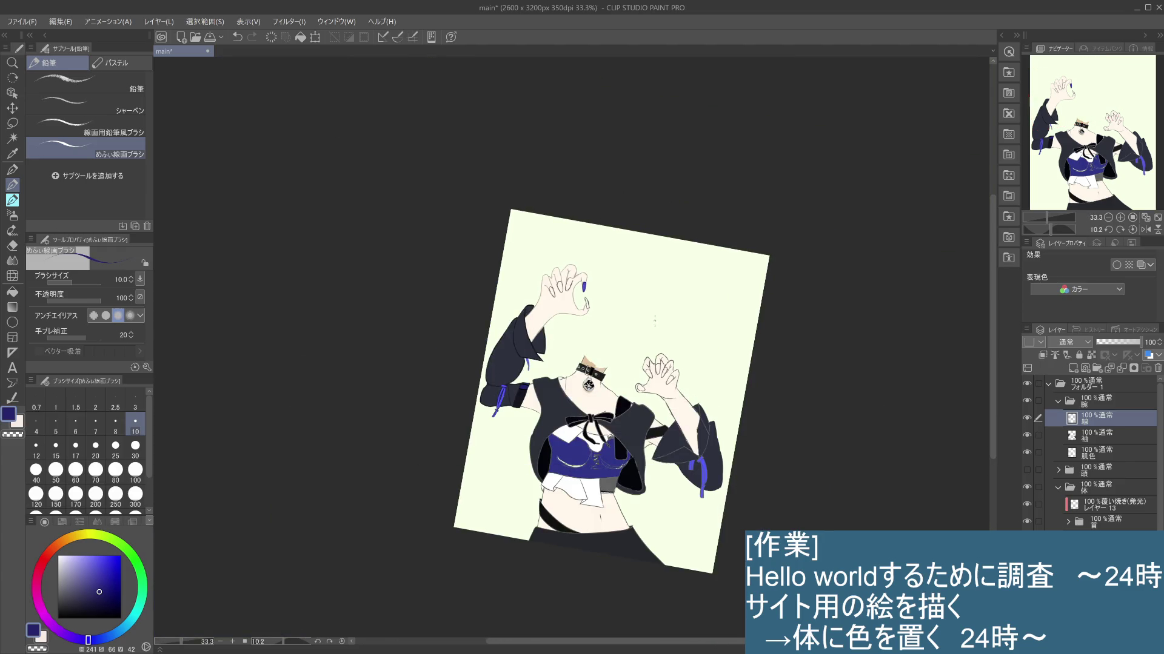
Step: Zoom to actual size on the raised hand and pick a brighter blue for the nail
key(ctrl+alt+0)
drag(519, 319, 552, 356)
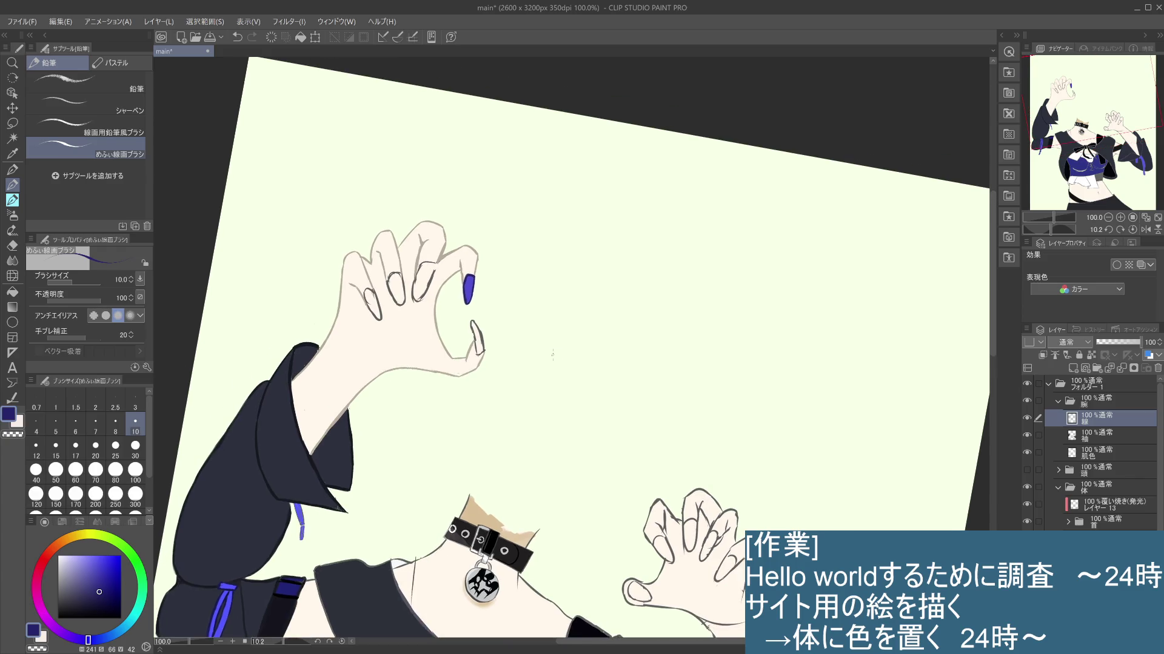
drag(99, 586, 100, 577)
key(ctrl+z)
Step: Centre the raised hand in the view and select the skin colour layer
click(471, 300)
scroll(471, 293, down, 3)
drag(536, 327, 542, 336)
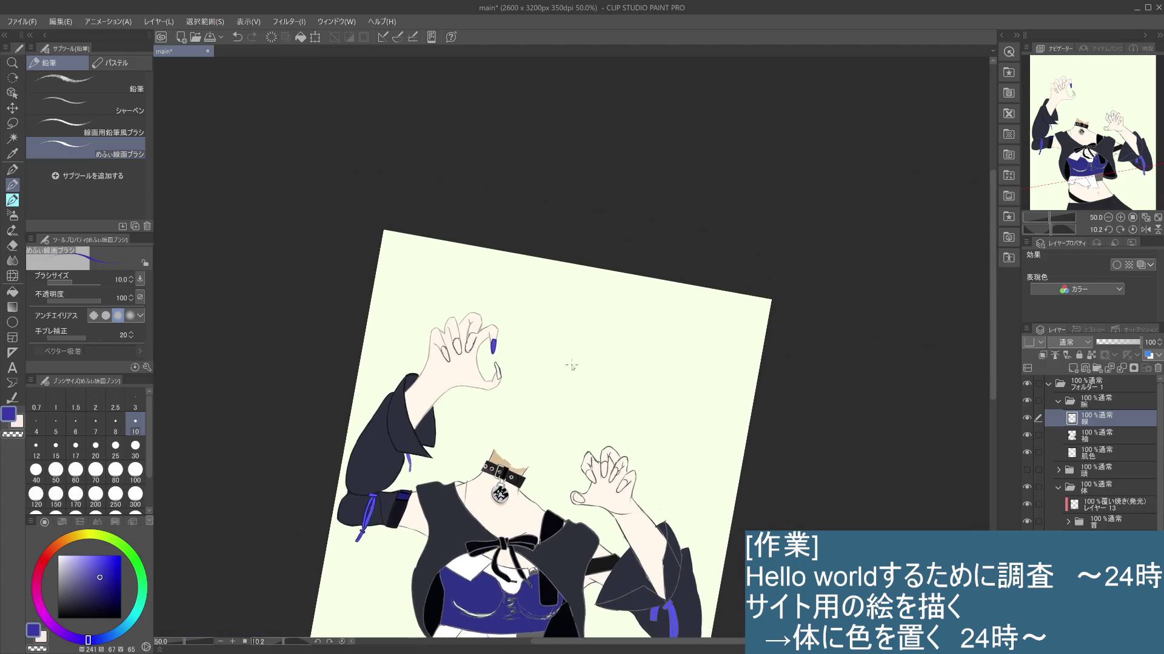
scroll(481, 364, up, 5)
drag(480, 363, 673, 317)
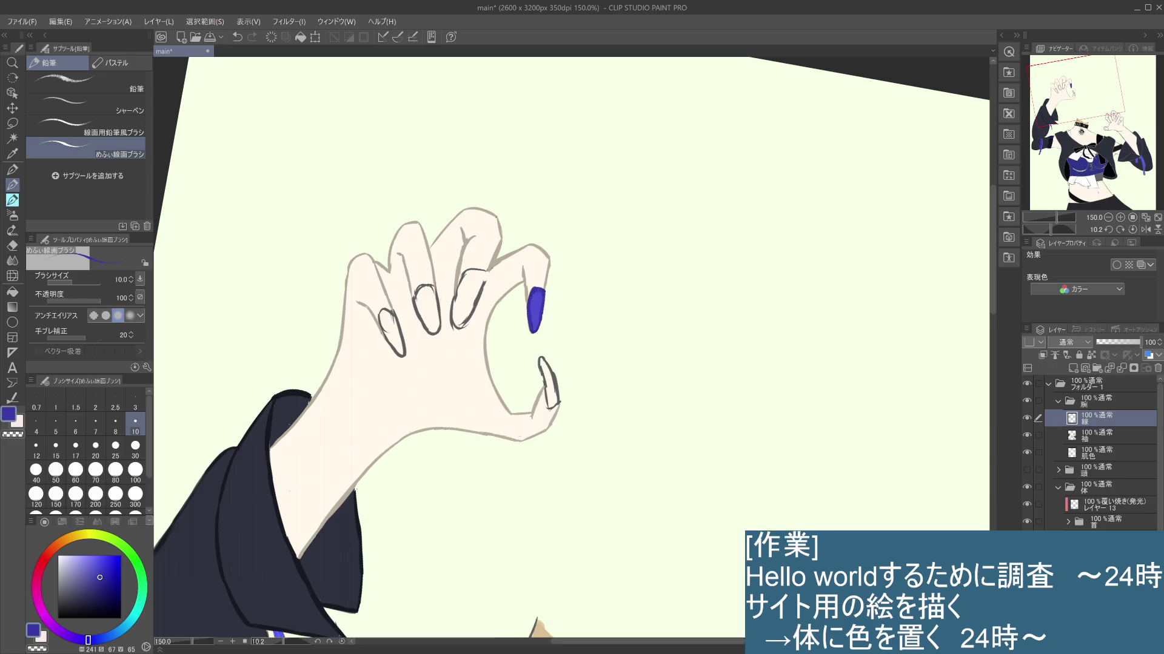
scroll(606, 344, down, 1)
scroll(605, 344, down, 1)
scroll(605, 344, down, 1)
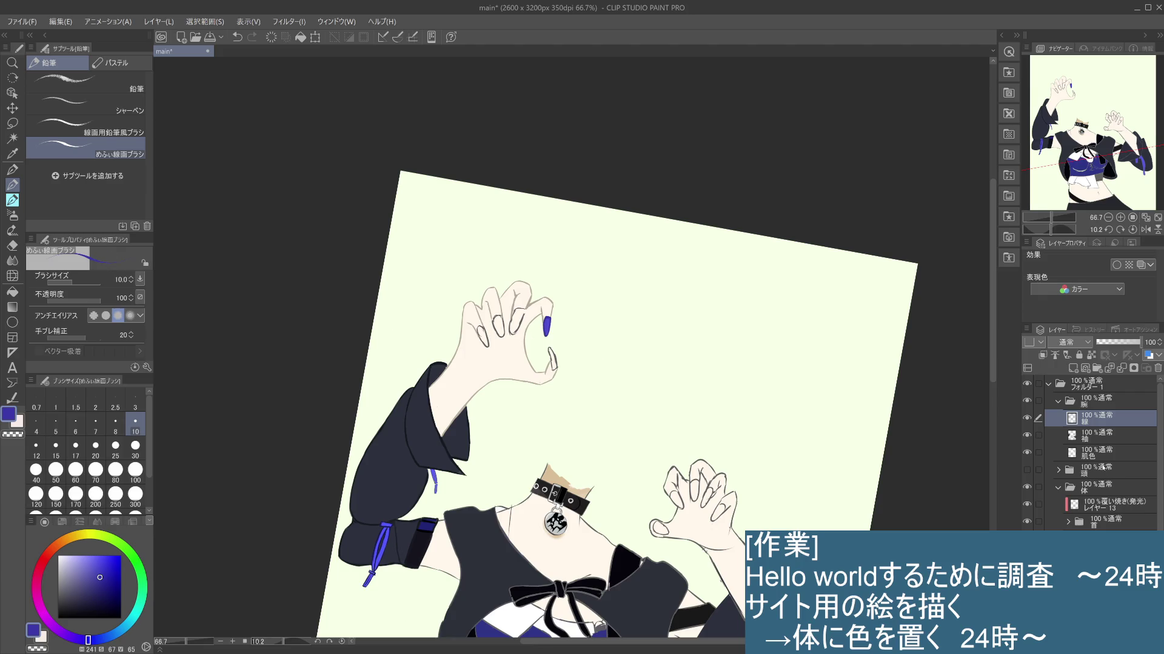
click(1082, 470)
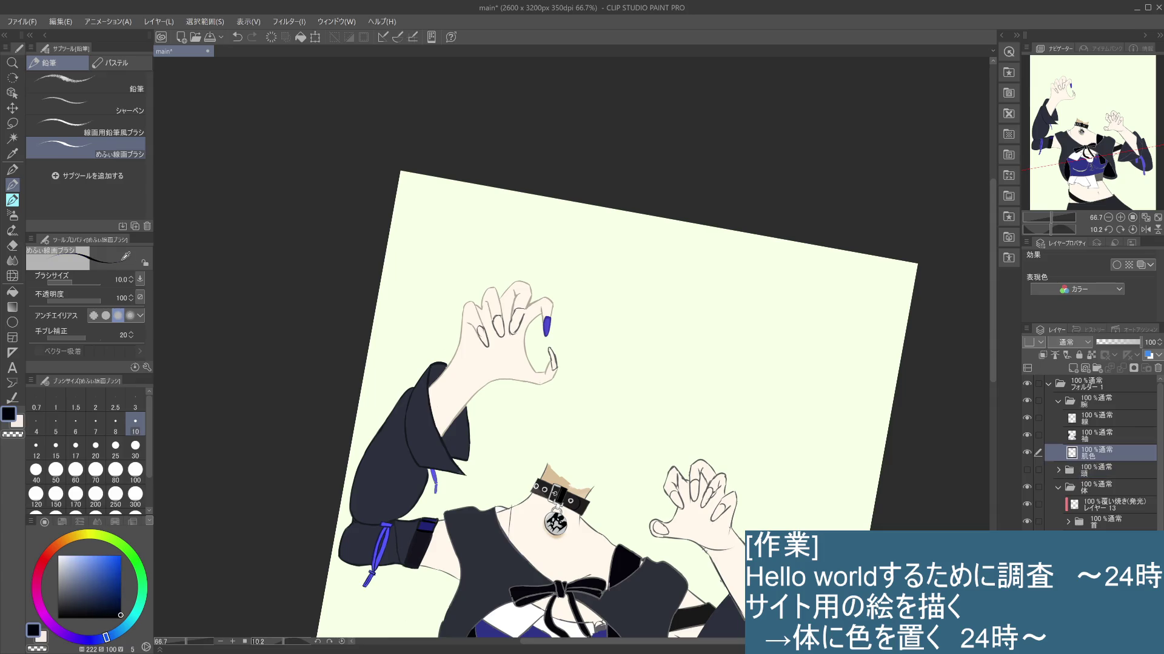
scroll(552, 351, up, 1)
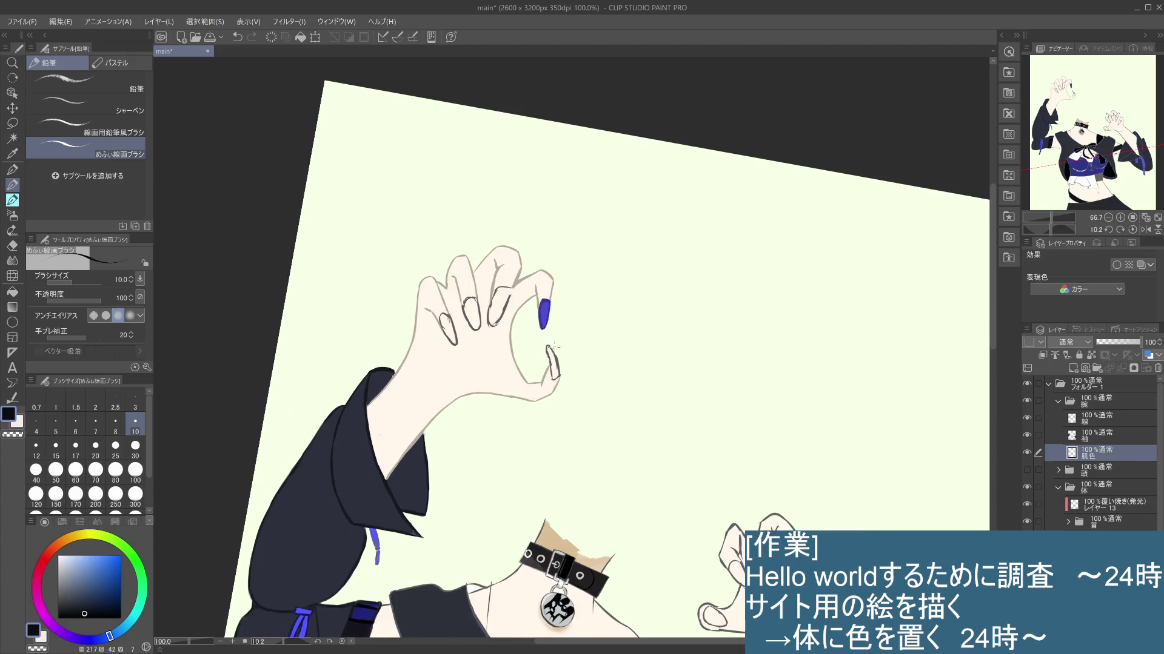
Step: Paint the thumbnail and third fingernail black with a size-30 brush, covering light streaks
mouse_move(549, 348)
mouse_down()
mouse_move(556, 383)
mouse_move(559, 370)
mouse_up()
mouse_move(507, 293)
mouse_down()
mouse_move(498, 319)
mouse_move(491, 314)
mouse_up()
key(bracketright)
key(bracketright)
key(bracketright)
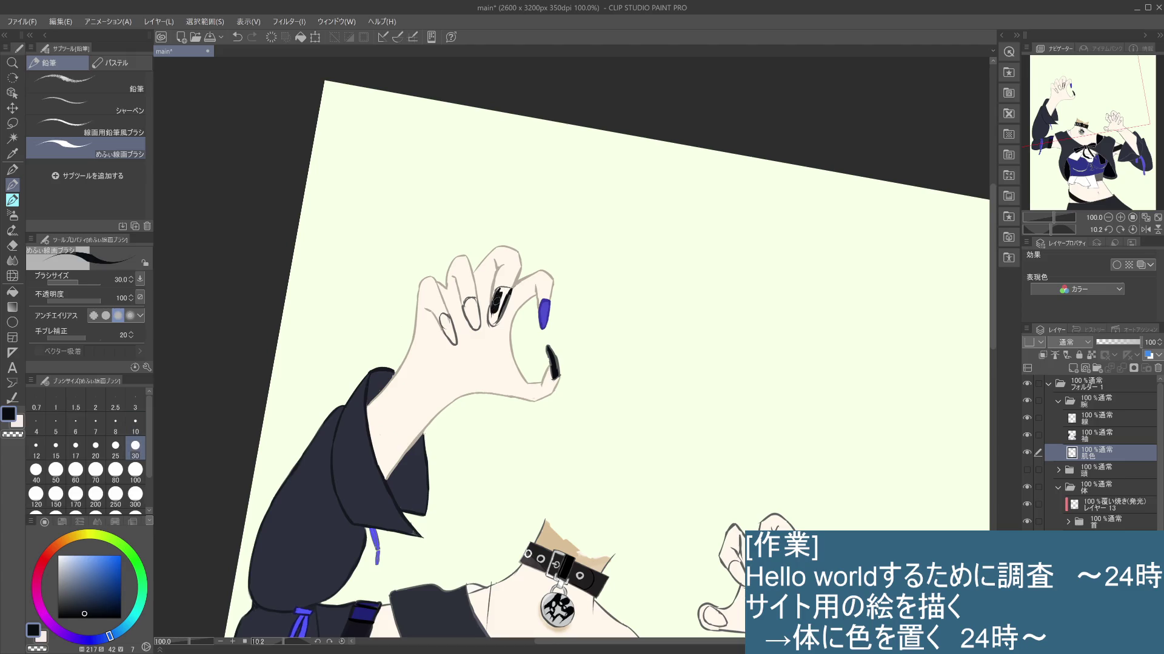
drag(504, 291, 495, 321)
mouse_move(493, 323)
mouse_down()
mouse_move(491, 310)
mouse_move(471, 321)
mouse_move(470, 300)
mouse_move(476, 325)
mouse_move(472, 302)
mouse_move(444, 335)
mouse_move(443, 315)
mouse_move(454, 344)
mouse_move(444, 323)
mouse_up()
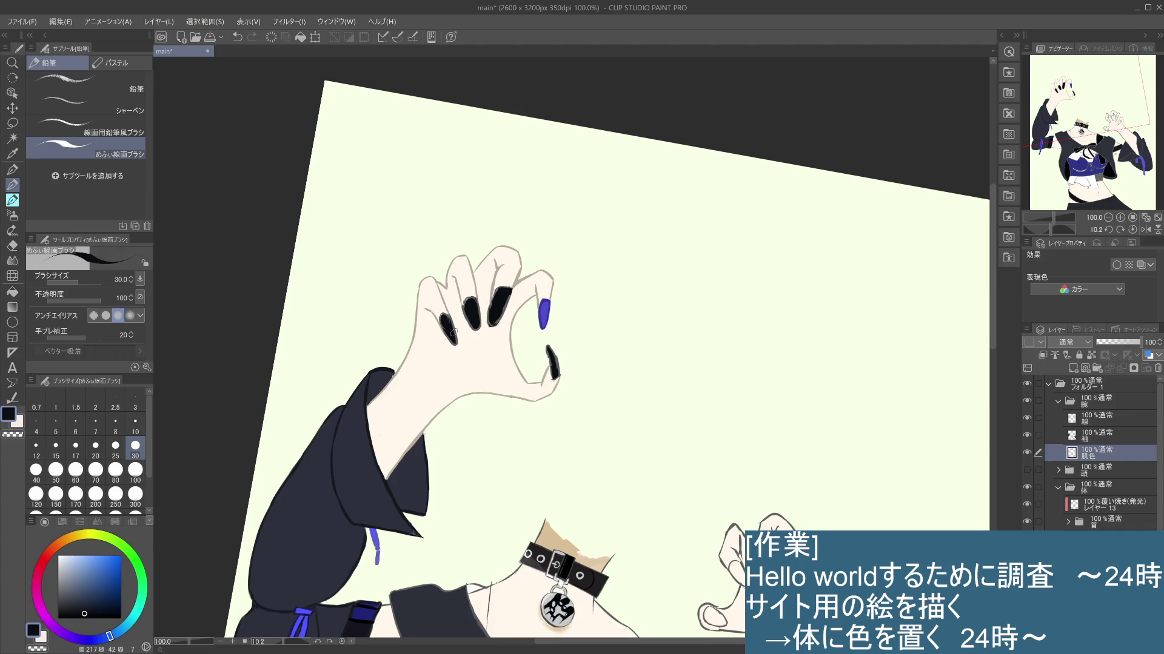
Step: Switch to the 線 layer with black at brush size 10
click(1124, 436)
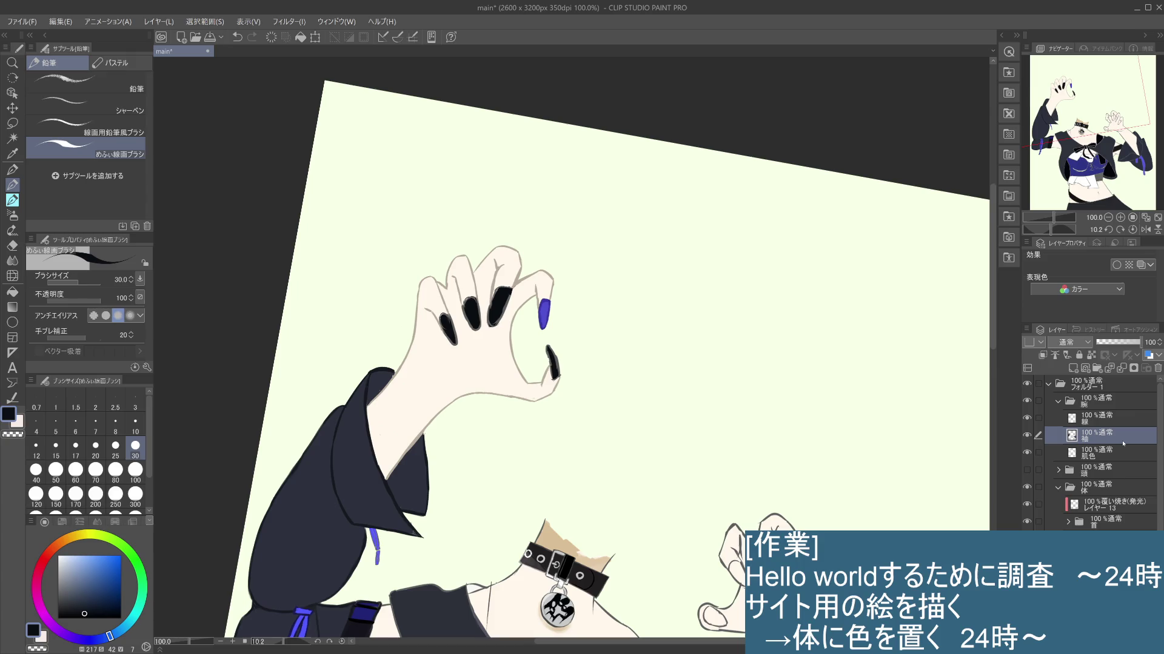
click(1114, 425)
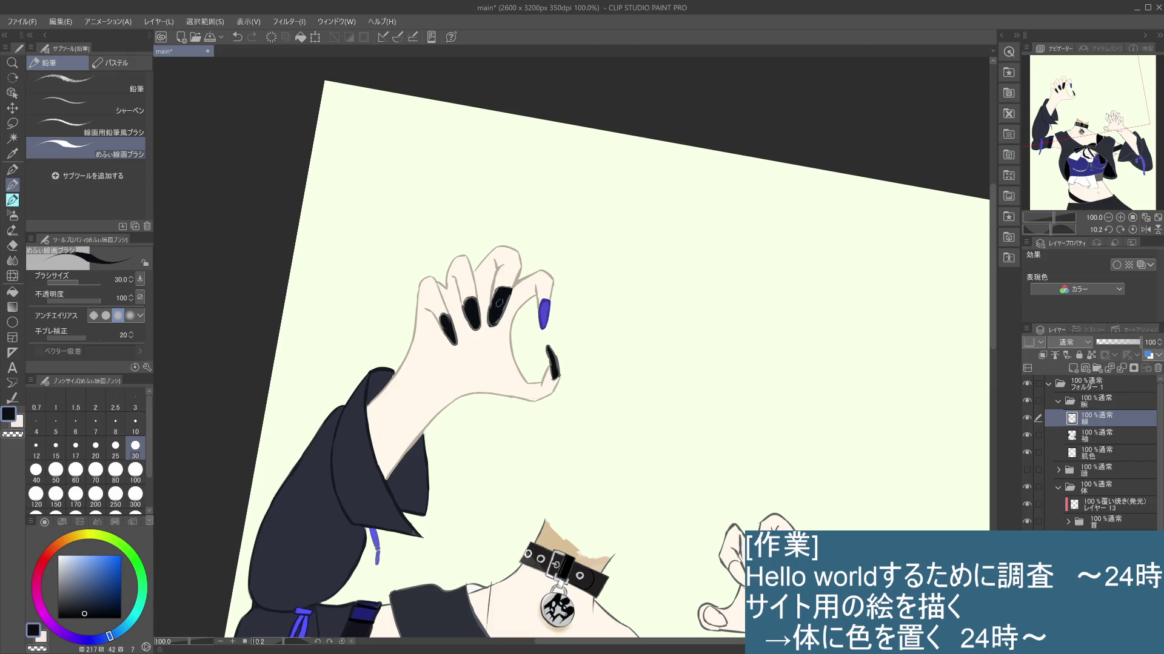
click(57, 618)
click(136, 421)
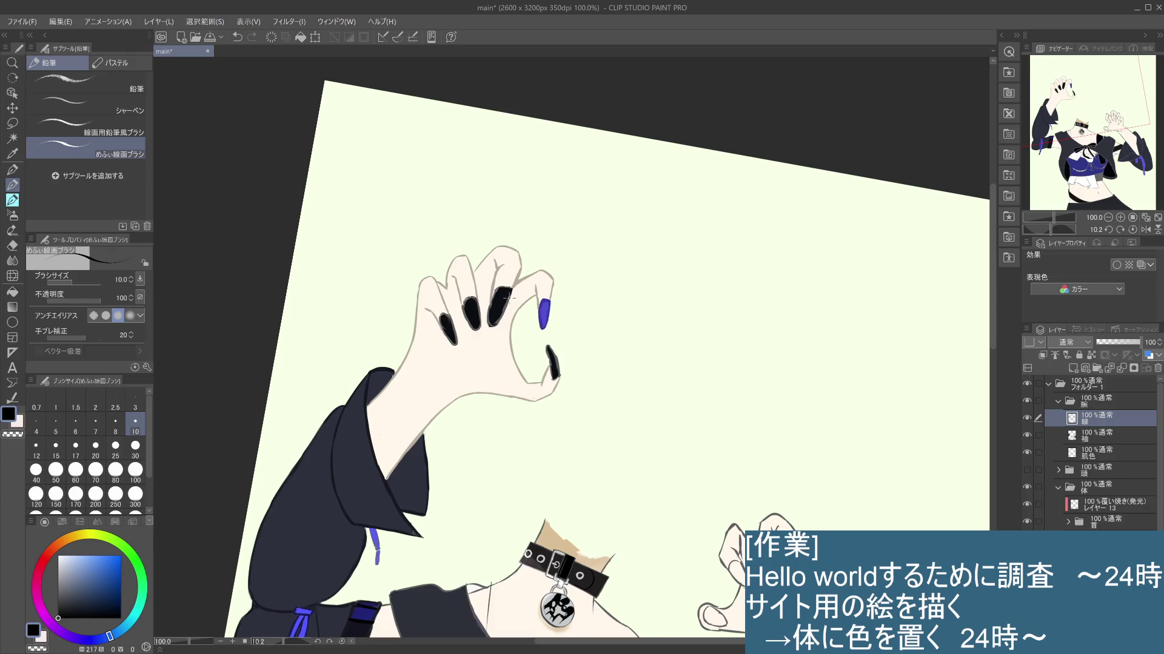
Step: Fill in the black fingernail and its tip more completely
mouse_move(501, 319)
mouse_down()
mouse_move(509, 300)
mouse_move(501, 309)
mouse_up()
drag(511, 289, 497, 322)
key(ctrl+z)
key(ctrl+z)
key(ctrl+z)
key(ctrl+z)
scroll(480, 287, down, 2)
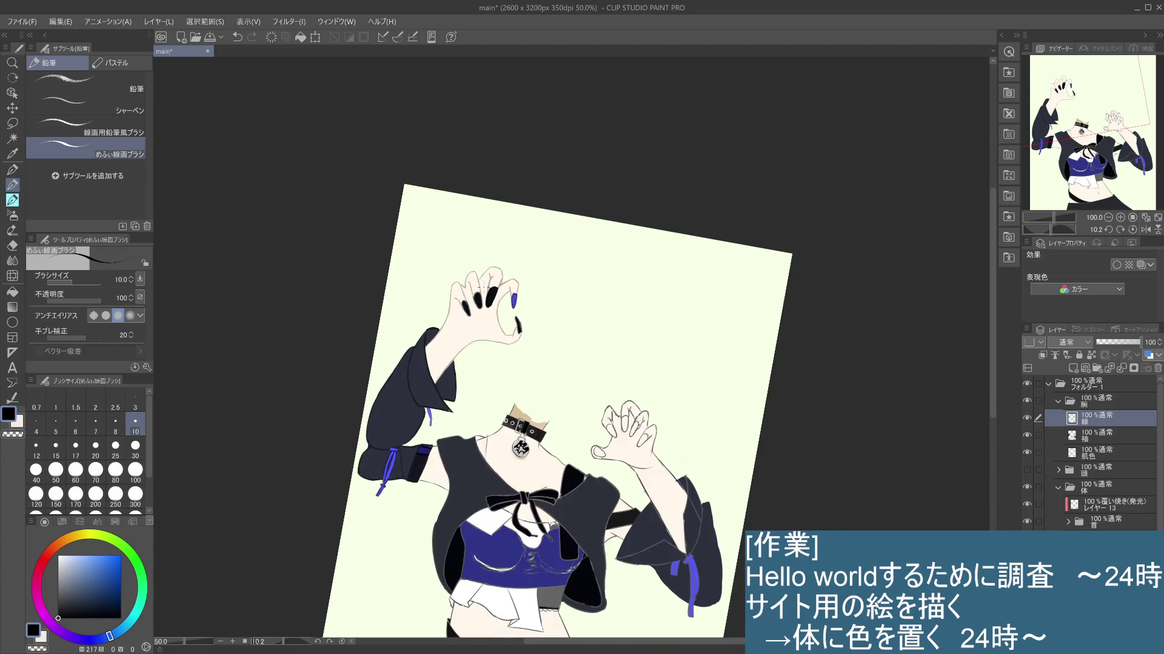
scroll(510, 309, down, 1)
scroll(538, 338, down, 1)
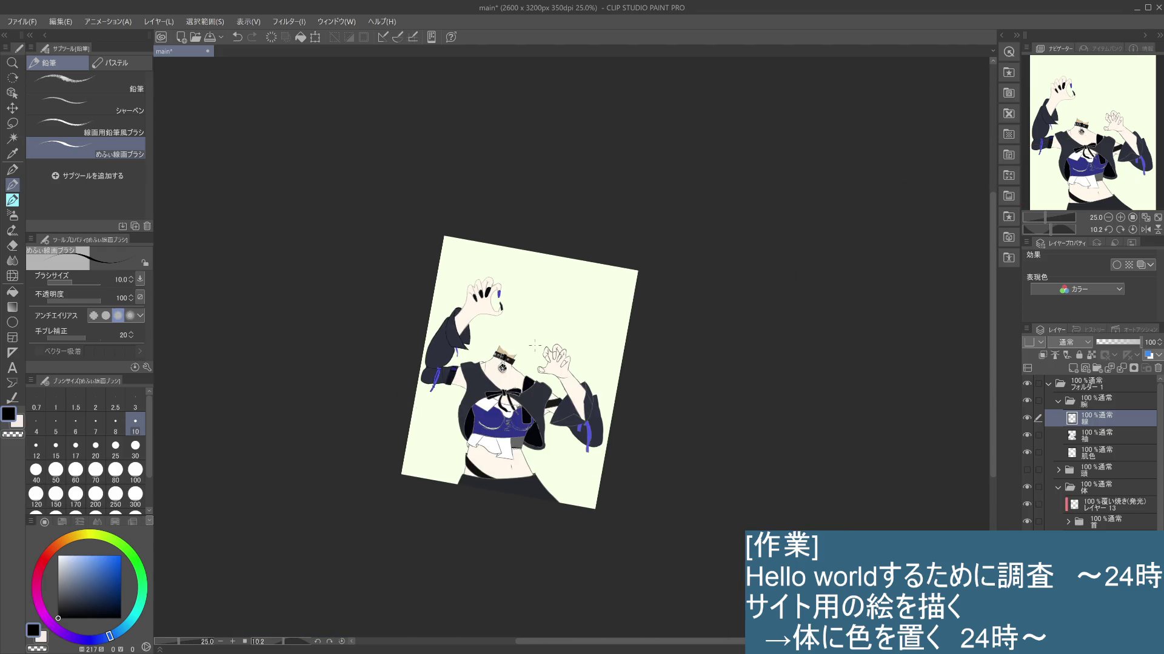
scroll(535, 345, up, 1)
scroll(535, 345, up, 2)
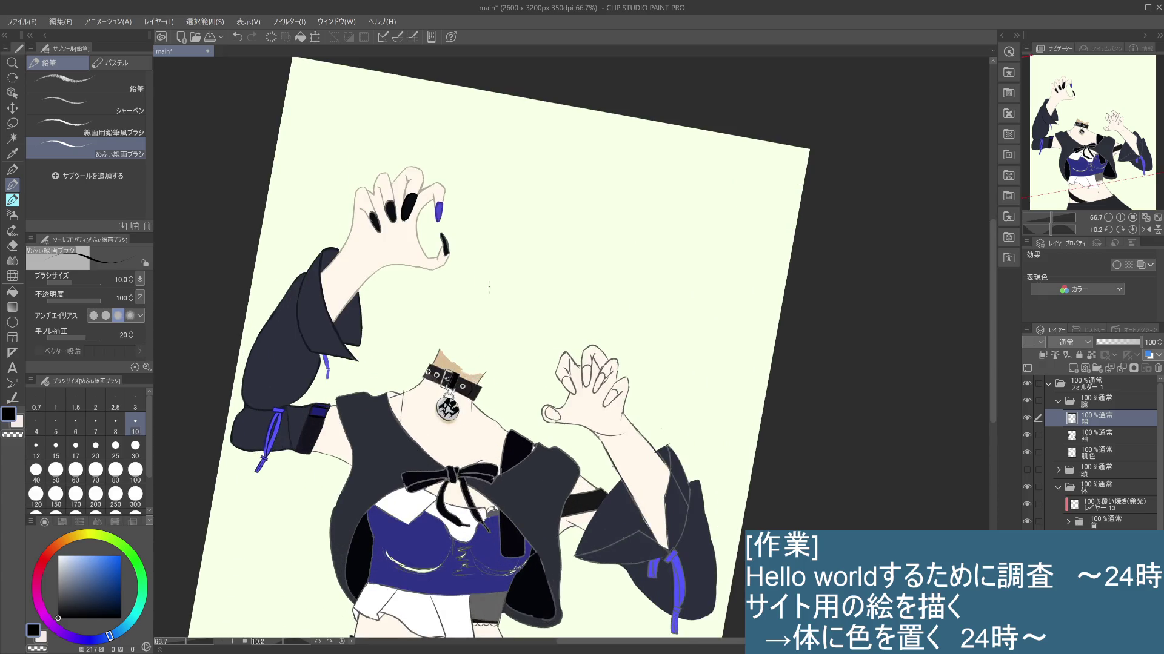
Step: Select the 肌色 skin layer and eyedrop the light skin tone from the hand
drag(490, 289, 571, 357)
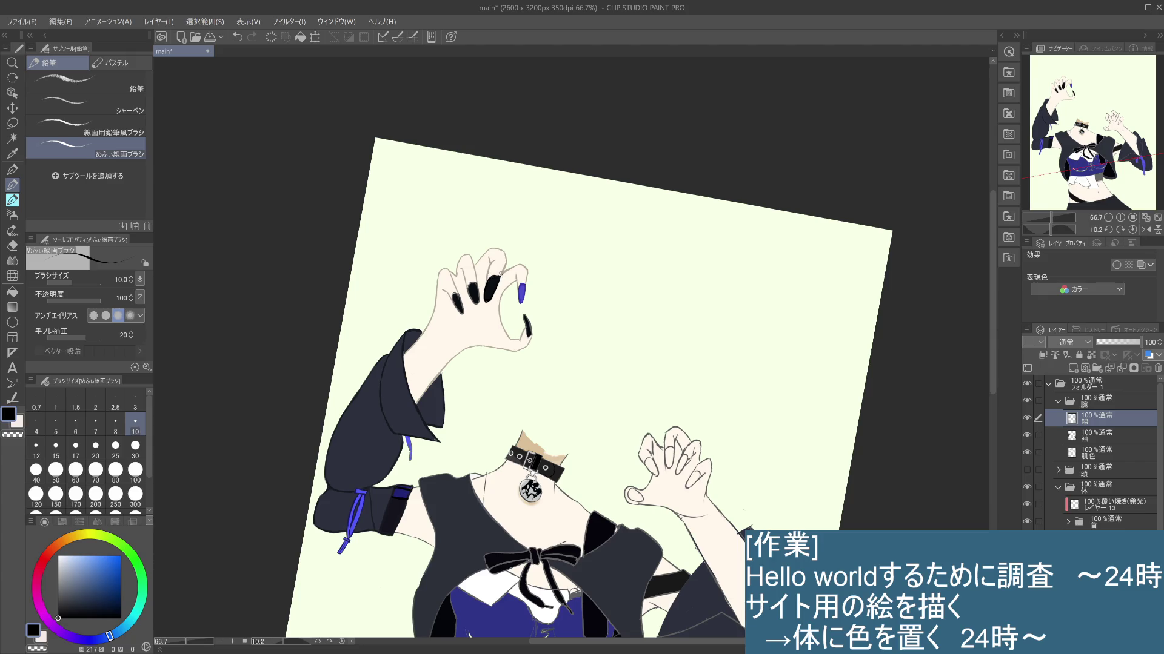
click(1093, 436)
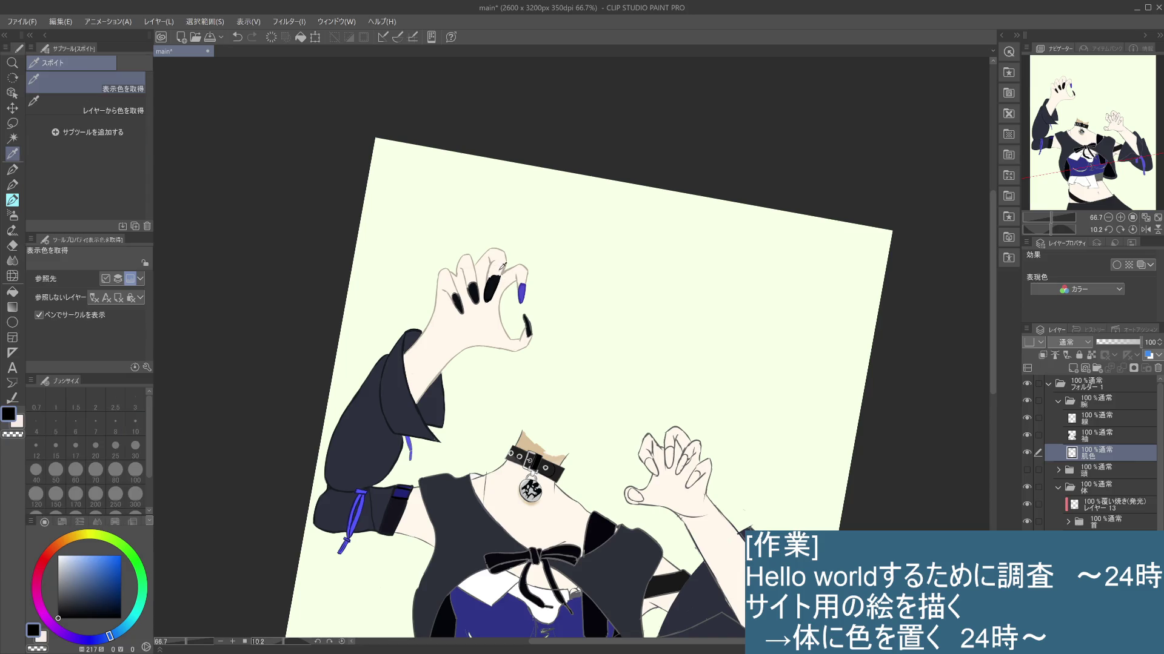
alt+click(499, 268)
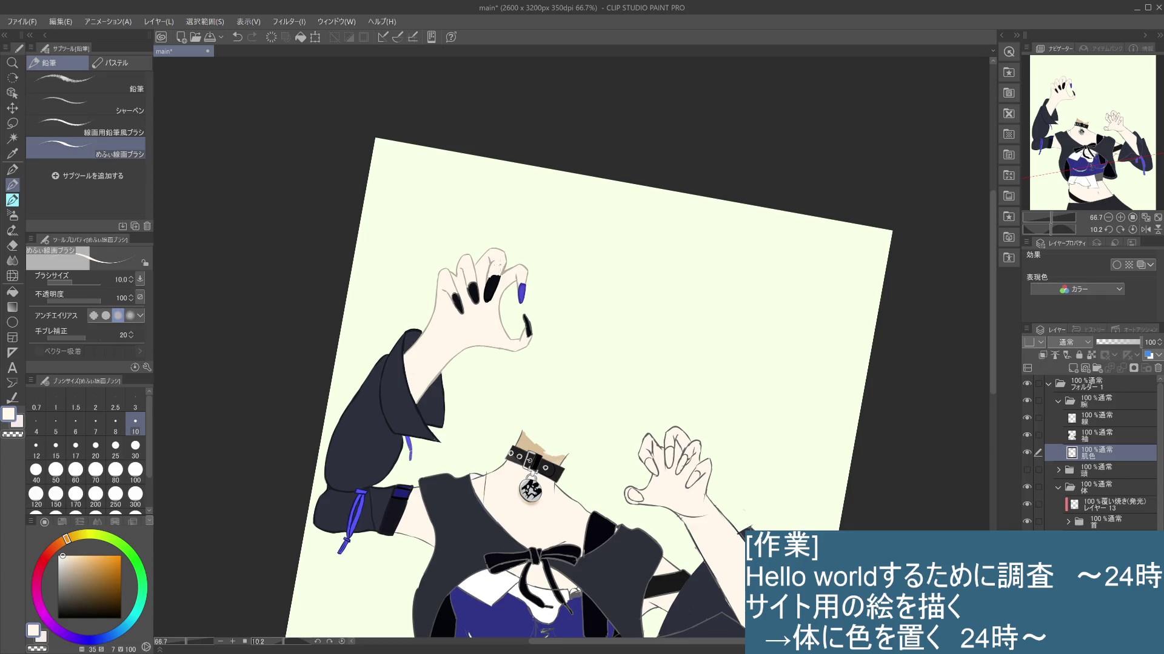
scroll(495, 271, up, 5)
Step: Smooth the middle nail's top edge with skin colour, then switch to the line layer and eyedrop black from the nail
mouse_move(459, 310)
mouse_down()
mouse_move(489, 307)
mouse_move(474, 309)
mouse_up()
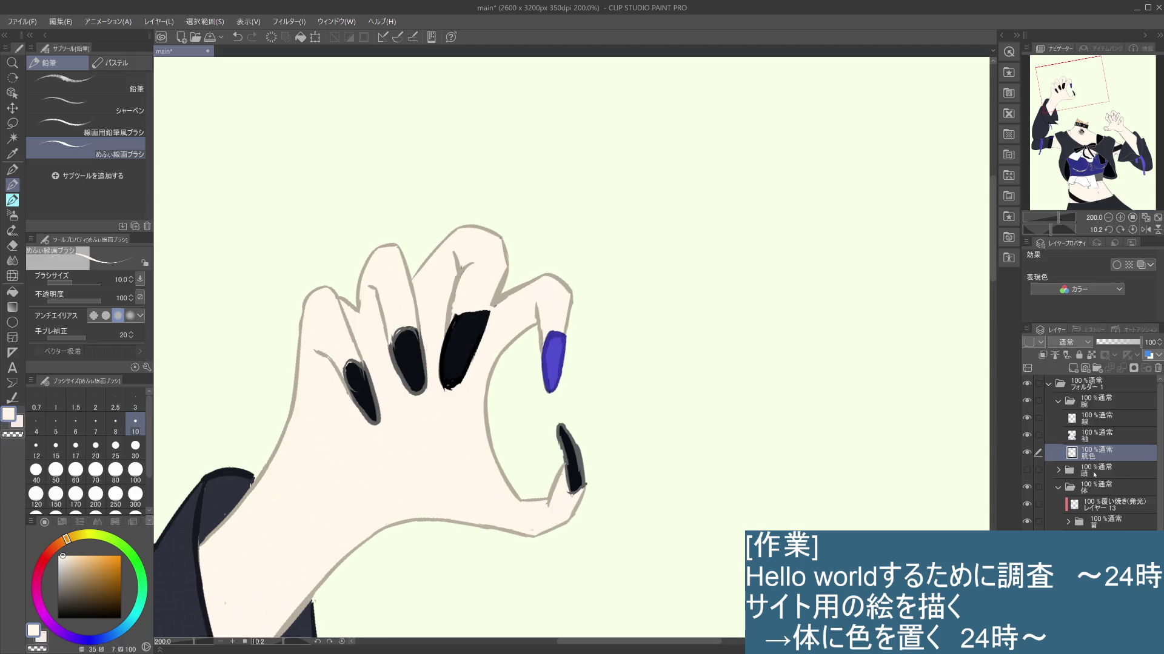
click(1105, 441)
click(1100, 421)
alt+click(494, 306)
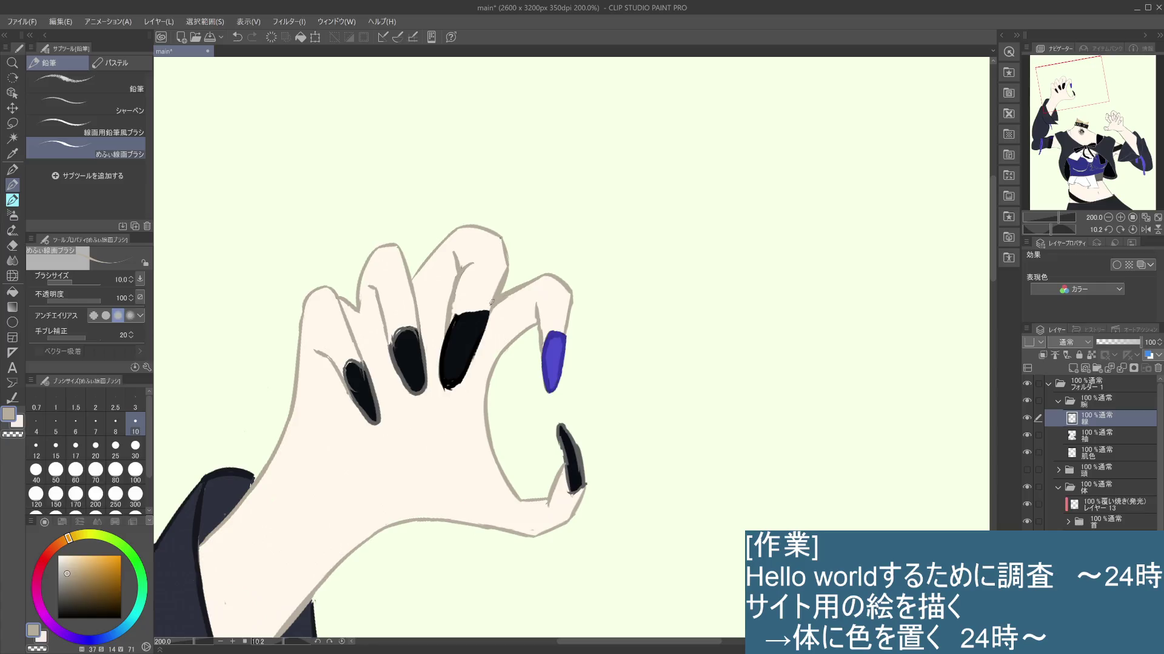
scroll(494, 311, down, 2)
scroll(501, 308, down, 1)
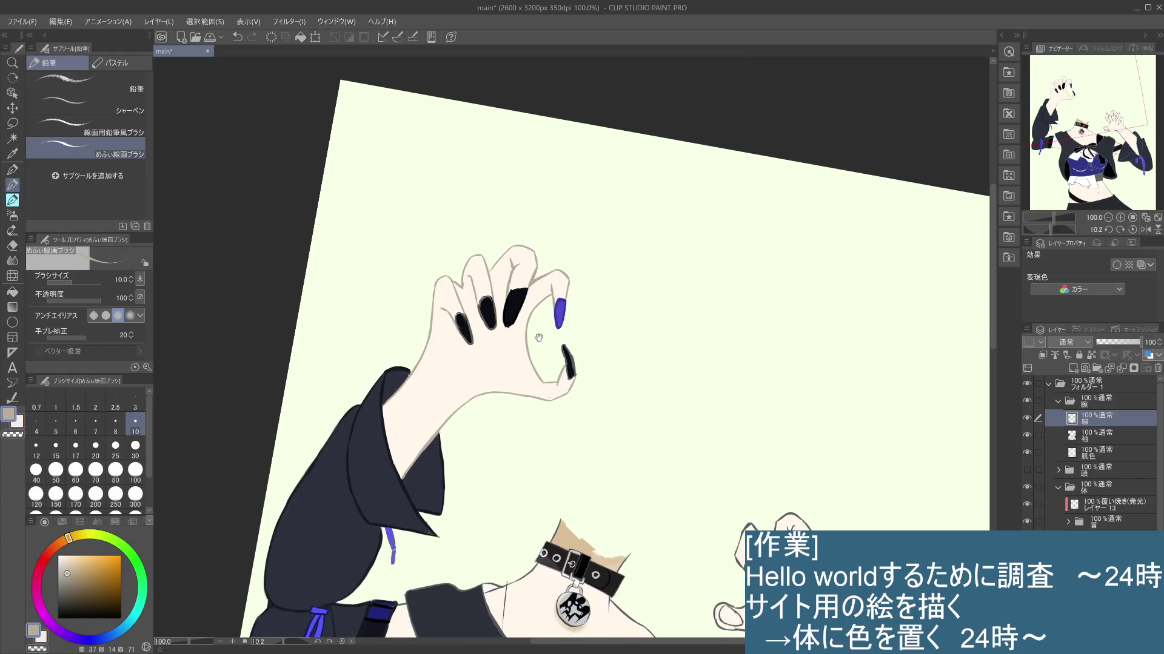
alt+click(516, 298)
alt+click(518, 284)
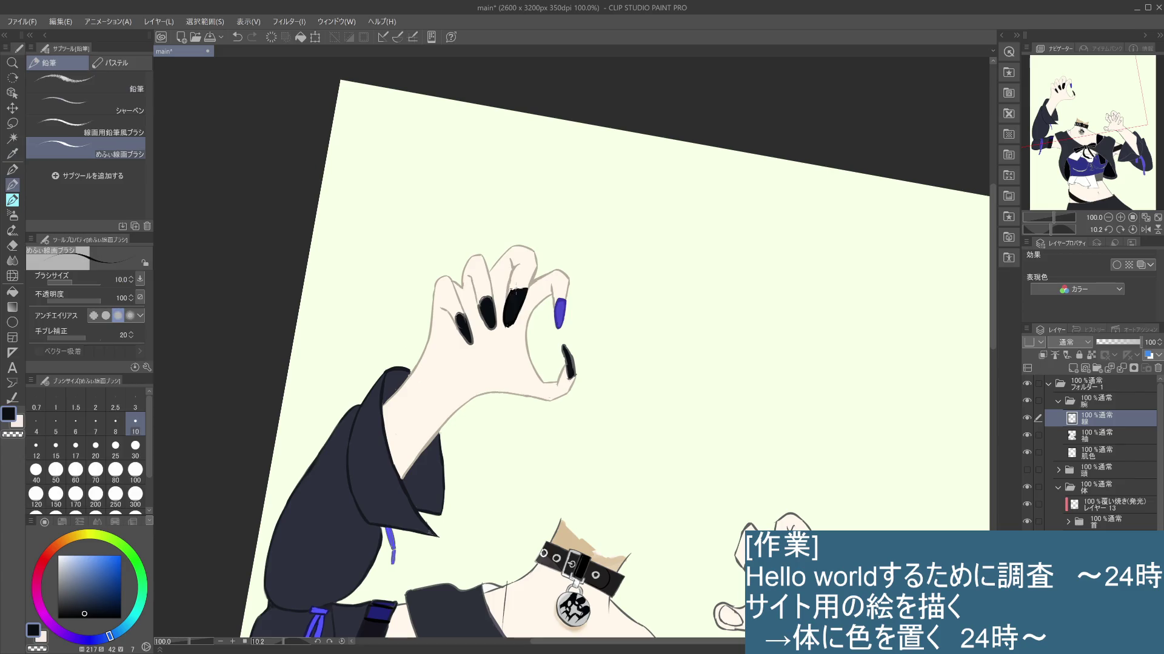
Step: Touch up the black nail edges and extend the left nail's lower tip, undoing rough strokes
mouse_move(511, 294)
mouse_down()
mouse_move(520, 290)
mouse_move(510, 290)
mouse_up()
key(ctrl+z)
drag(527, 309, 521, 311)
drag(481, 302, 483, 324)
key(ctrl+z)
key(ctrl+z)
drag(474, 346, 471, 328)
Step: Trim the leftmost nail's edge with sampled skin colour and darken the second nail's top
alt+click(462, 302)
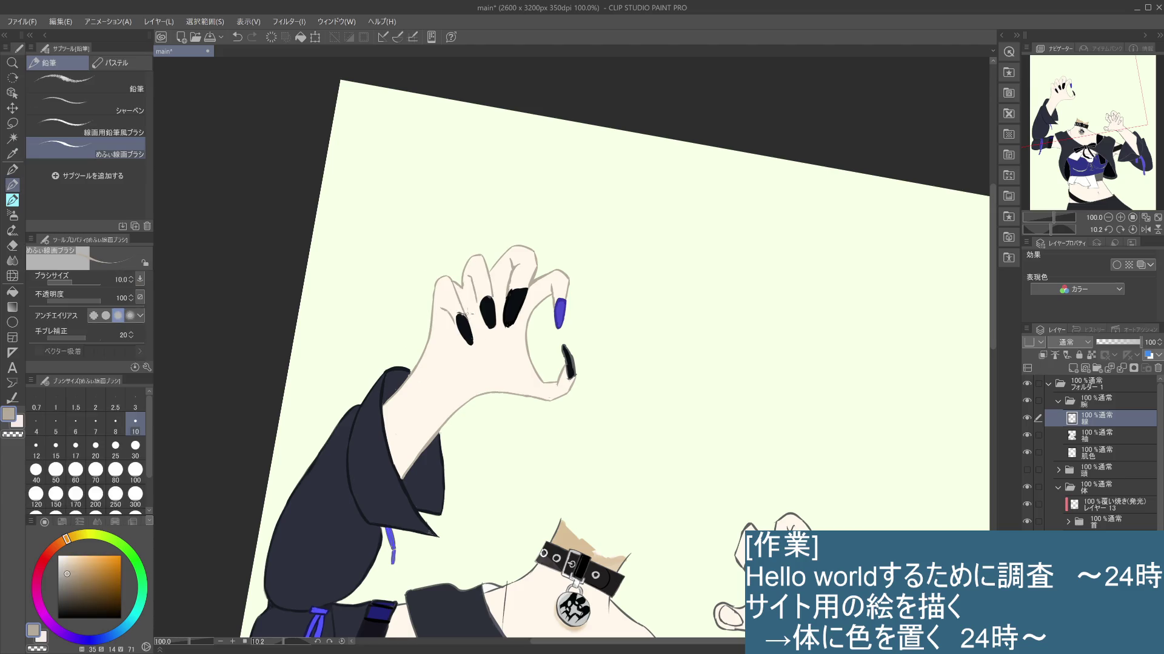
key(ctrl+z)
drag(461, 313, 465, 318)
key(ctrl+z)
key(ctrl+z)
key(ctrl+z)
drag(454, 317, 453, 320)
drag(475, 301, 485, 304)
scroll(487, 273, up, 2)
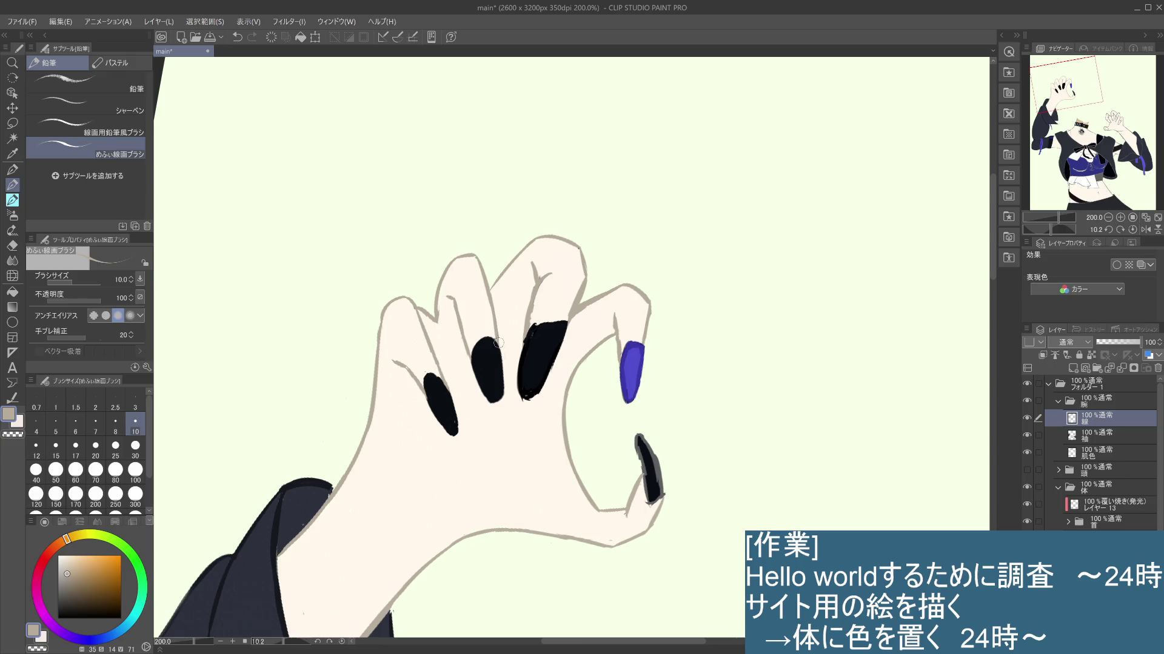
scroll(497, 350, down, 3)
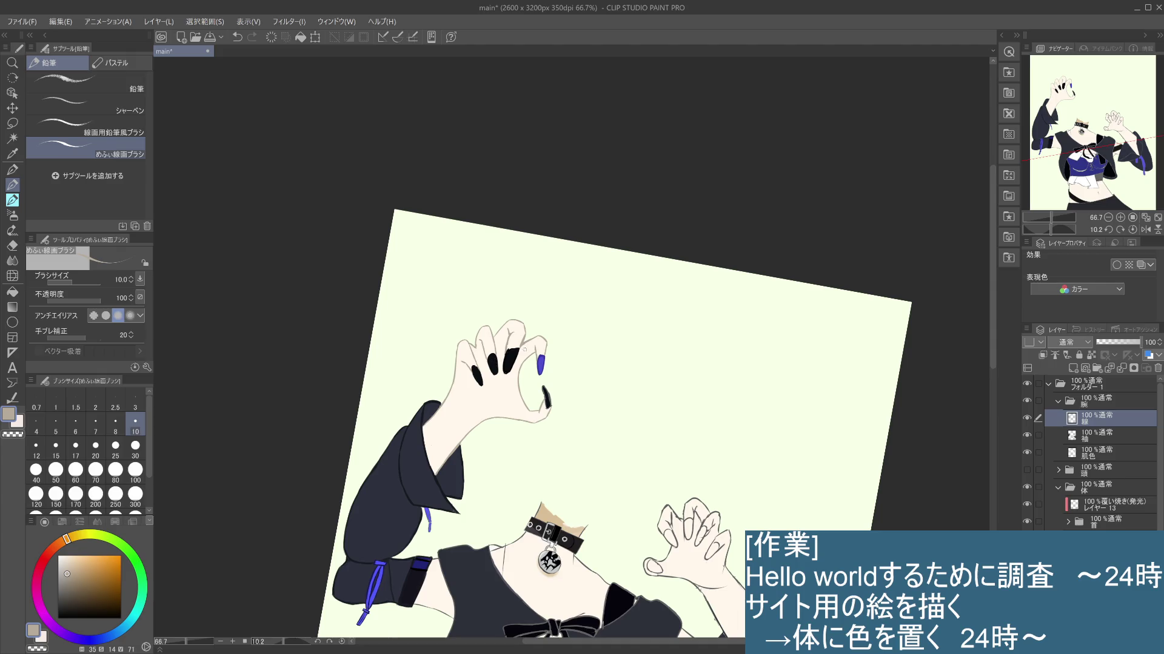
scroll(505, 358, up, 2)
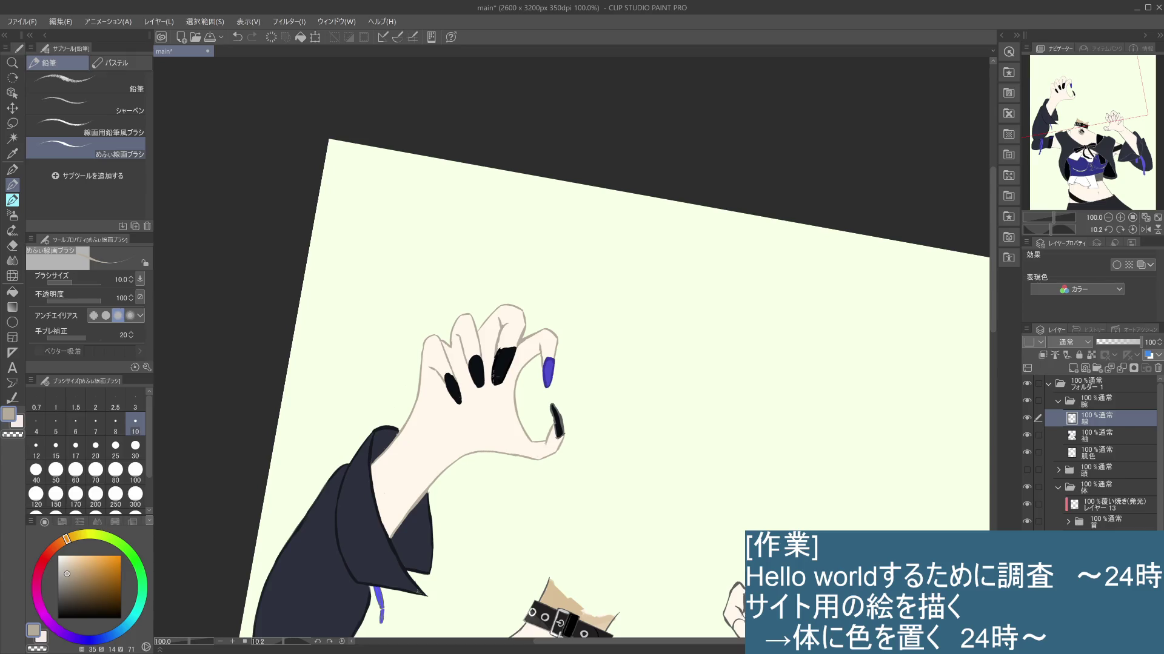
Step: Eyedrop black and fill the base of the middle nail, then bring the clasped lower hands into view
alt+click(499, 367)
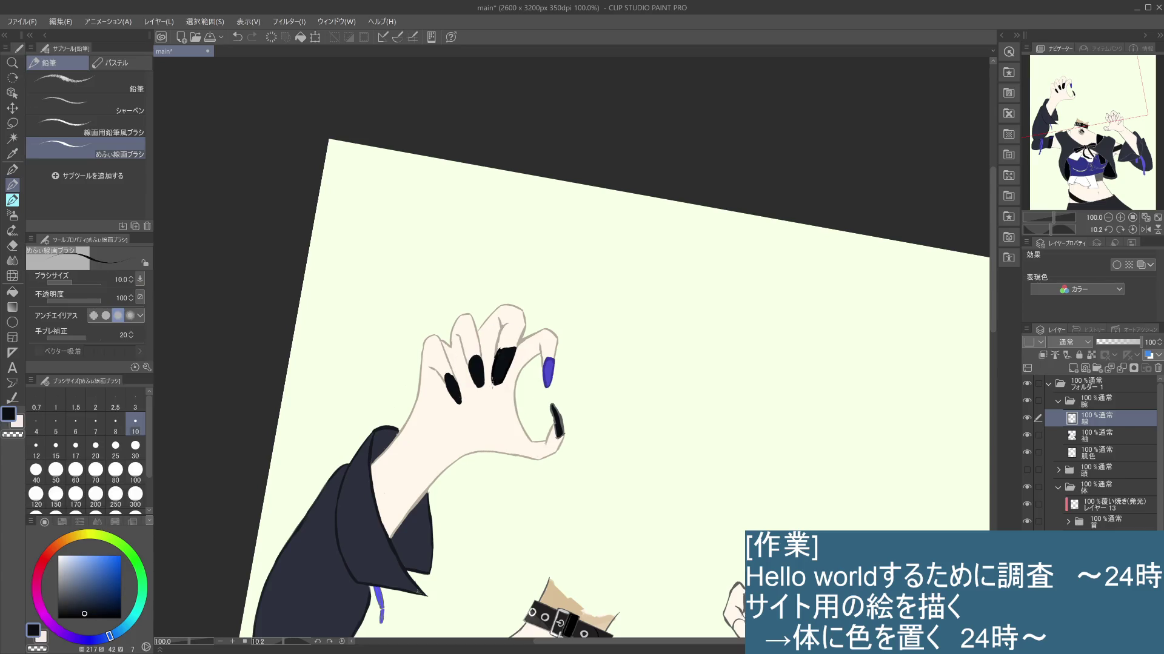
drag(492, 379, 498, 385)
scroll(499, 382, down, 4)
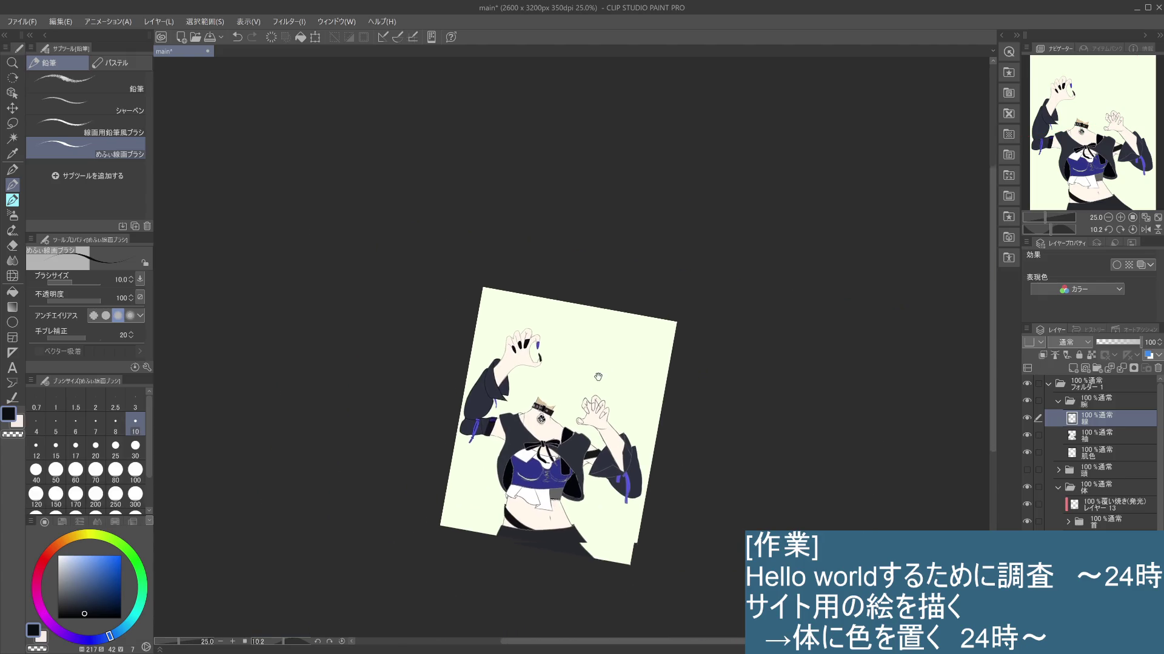
scroll(694, 428, up, 1)
scroll(780, 475, up, 1)
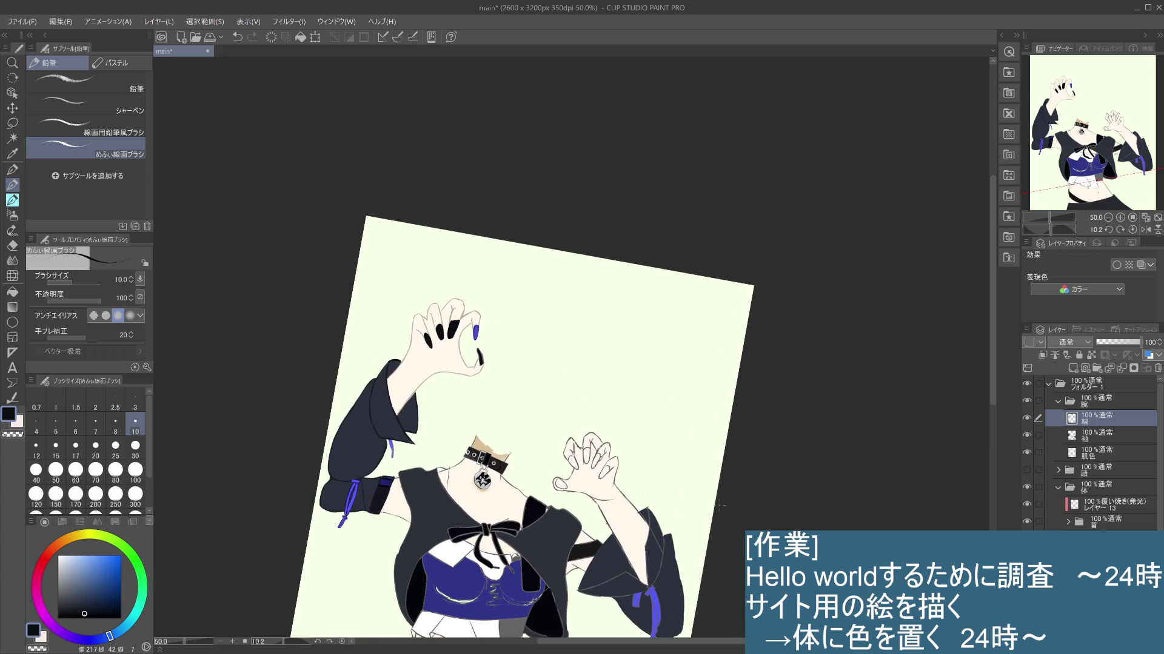
scroll(719, 506, up, 2)
drag(468, 349, 667, 457)
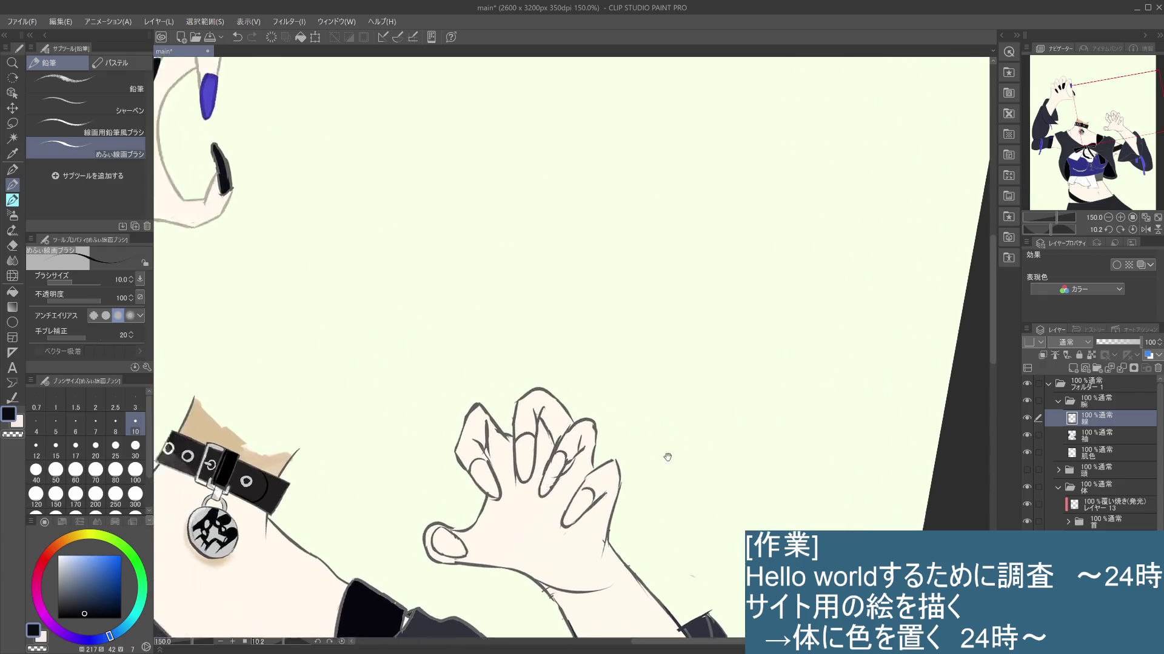
scroll(667, 457, up, 1)
drag(651, 408, 722, 463)
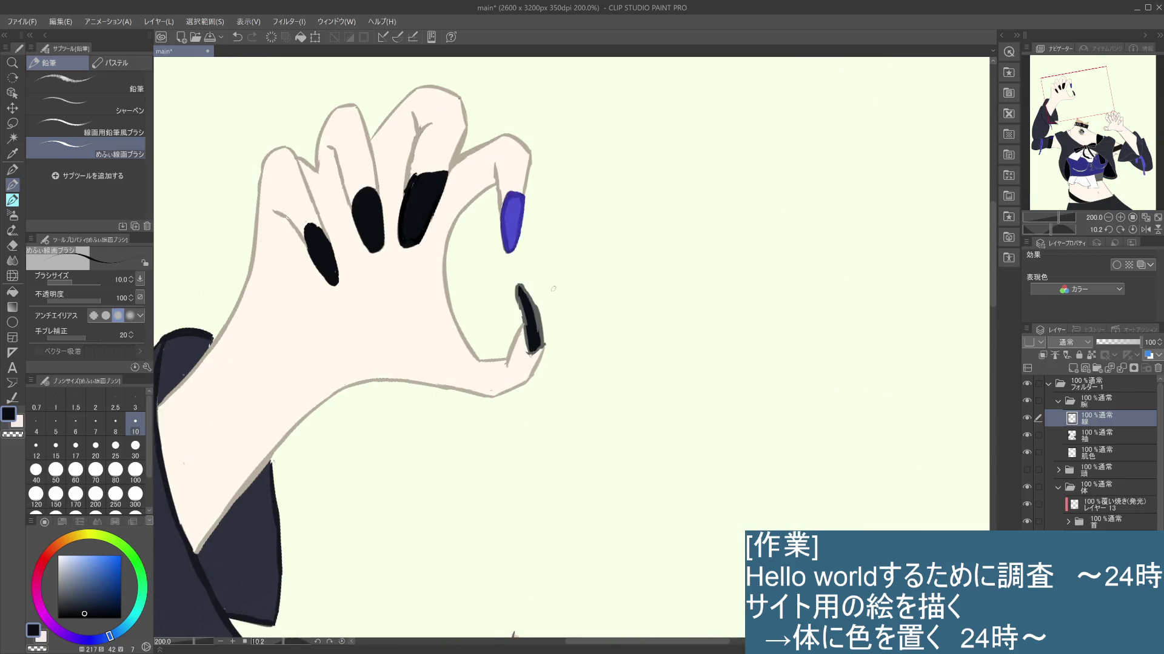
Step: Paint the thumb-tip nail solid black and fill its bottom end, undoing a rough edge stroke
mouse_move(519, 290)
mouse_down()
mouse_move(520, 311)
mouse_move(544, 323)
mouse_move(541, 347)
mouse_move(524, 336)
mouse_up()
drag(518, 285, 539, 318)
key(ctrl+z)
drag(530, 352, 542, 346)
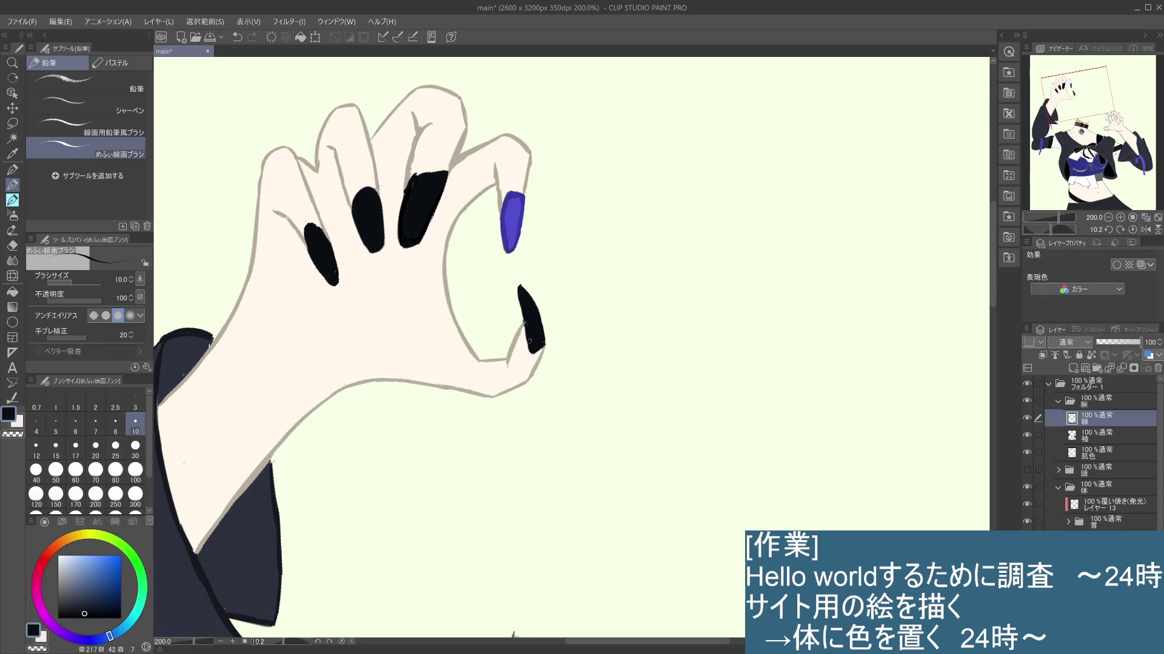
scroll(541, 332, down, 2)
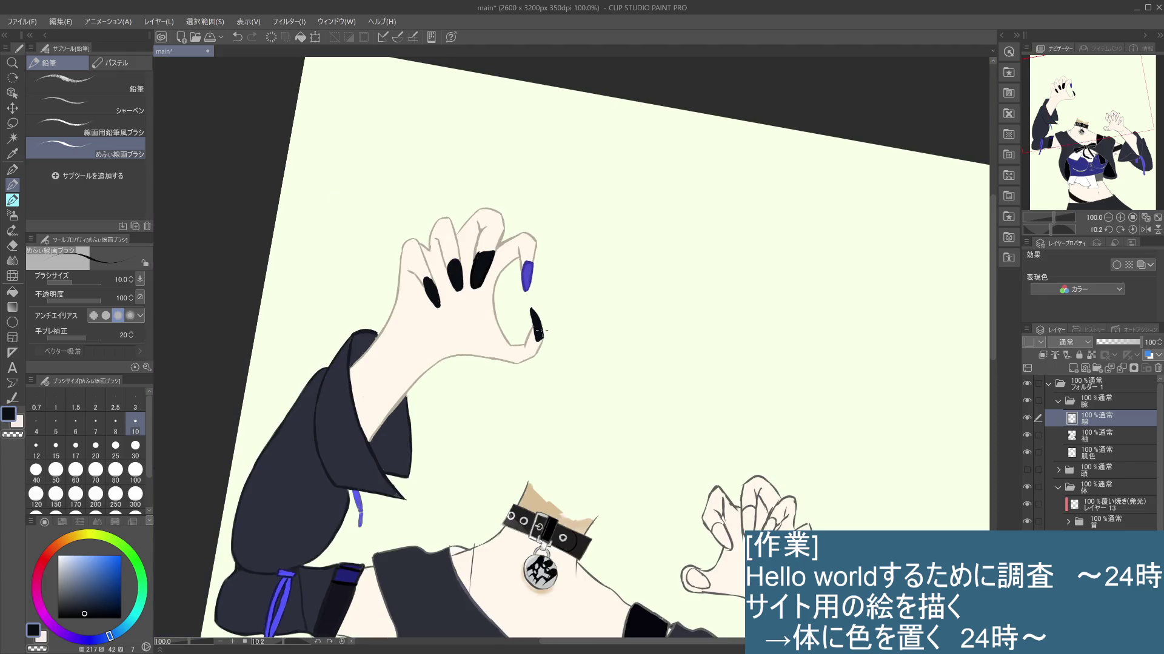
scroll(543, 331, down, 3)
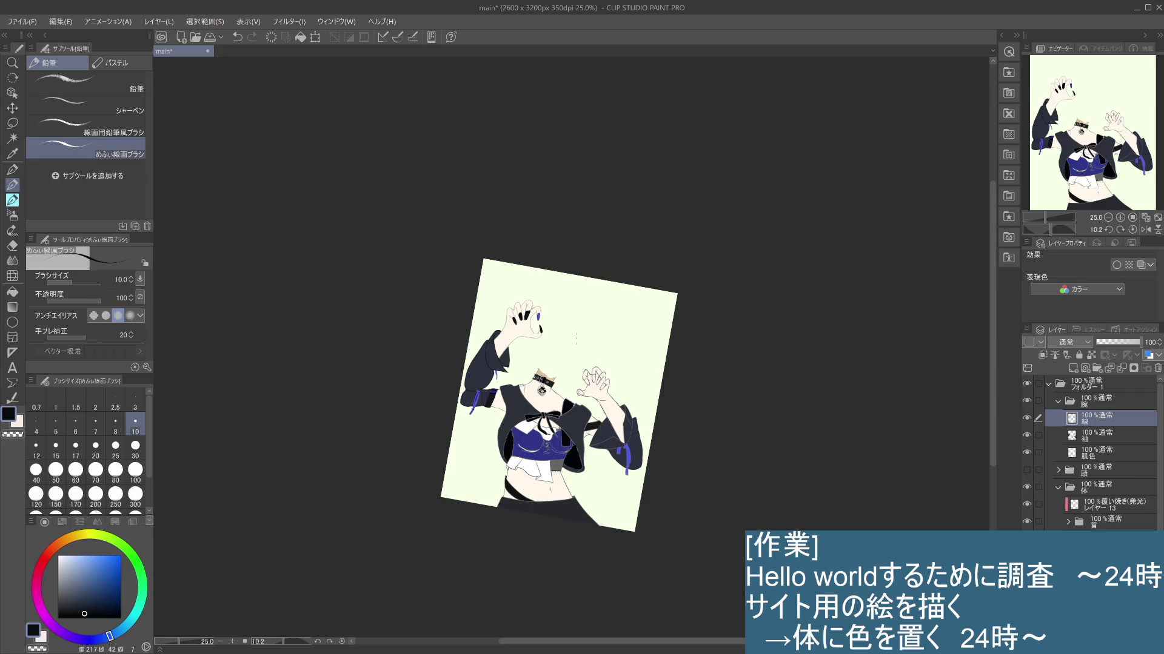
scroll(576, 338, up, 3)
Step: Pan the view up to the figure's upper body and left sleeve
drag(546, 272, 607, 295)
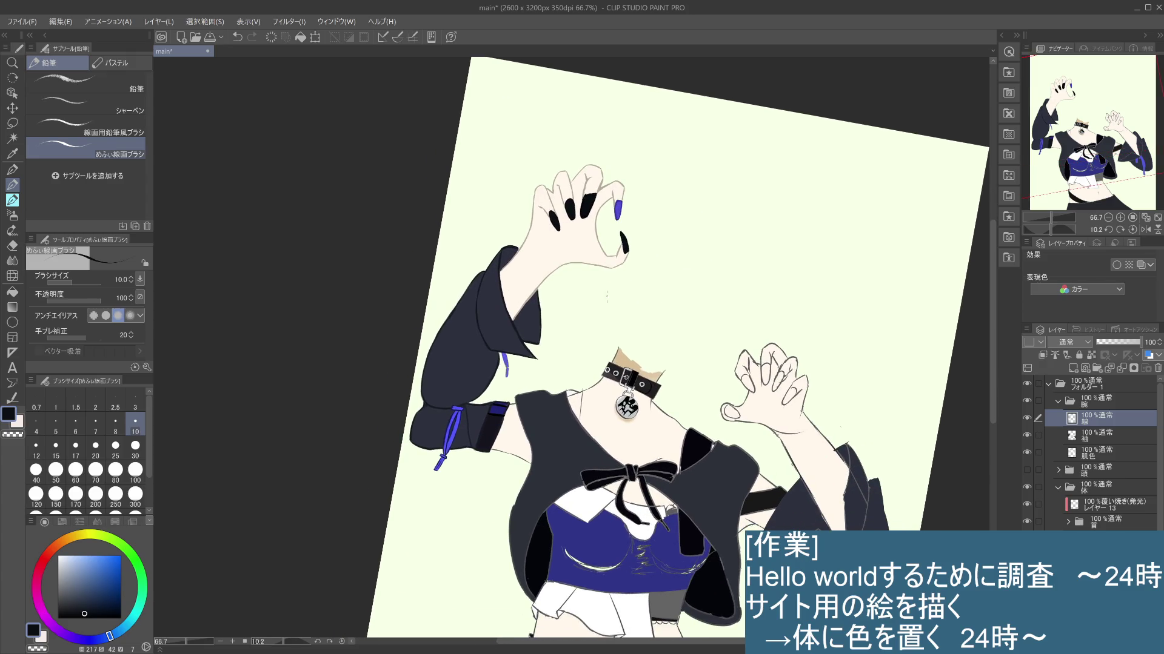
scroll(606, 294, up, 3)
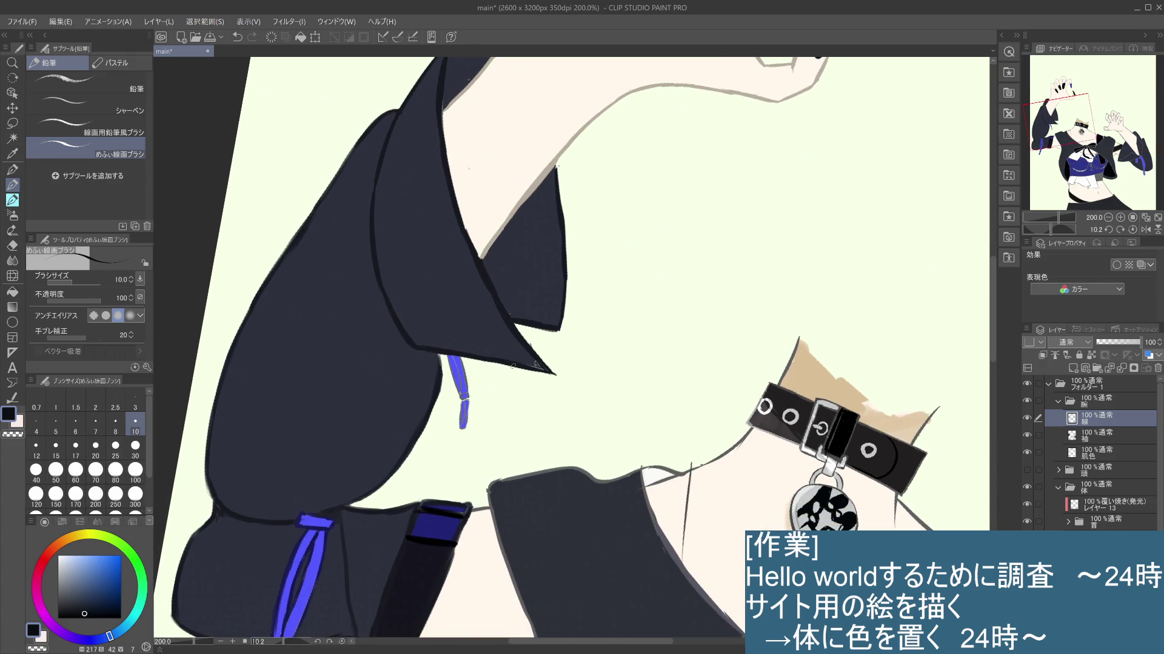
Step: On the 袖 layer eyedrop the sleeve navy and paint the gaps at the flap tip, undoing a stray stroke
click(1102, 441)
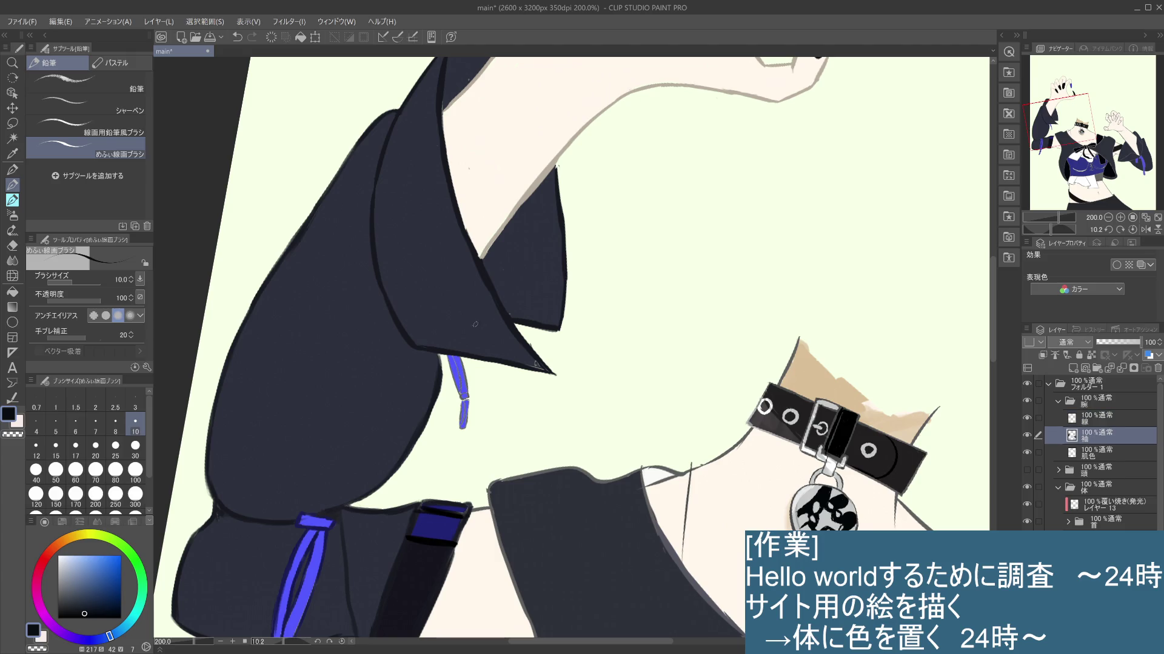
alt+click(484, 309)
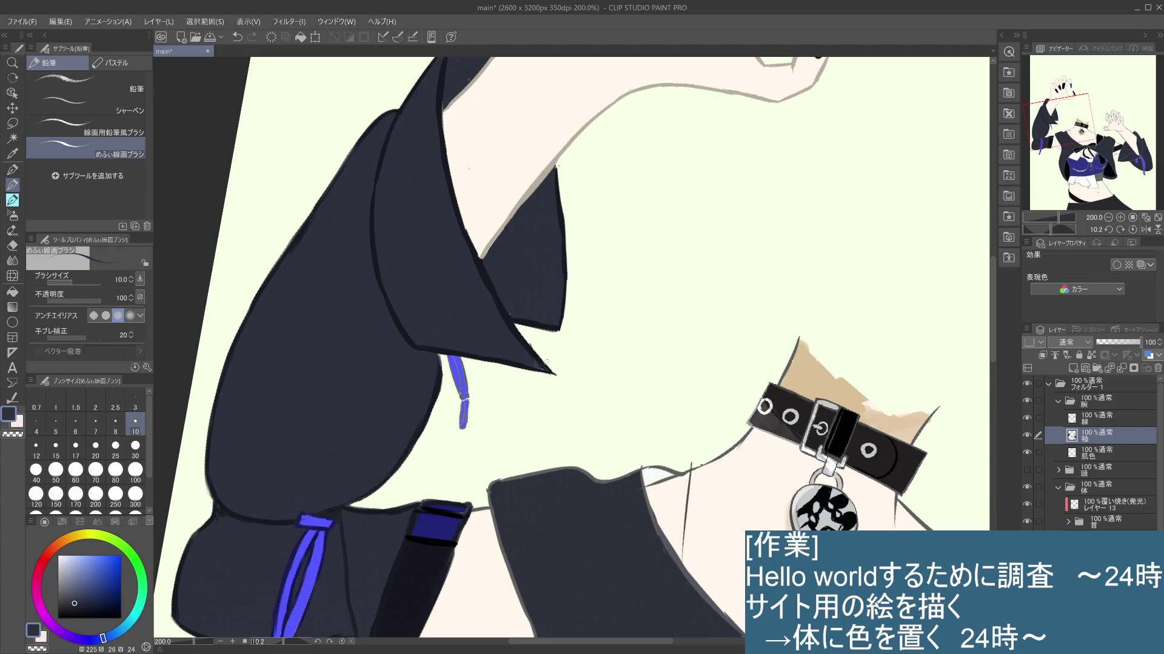
click(1100, 417)
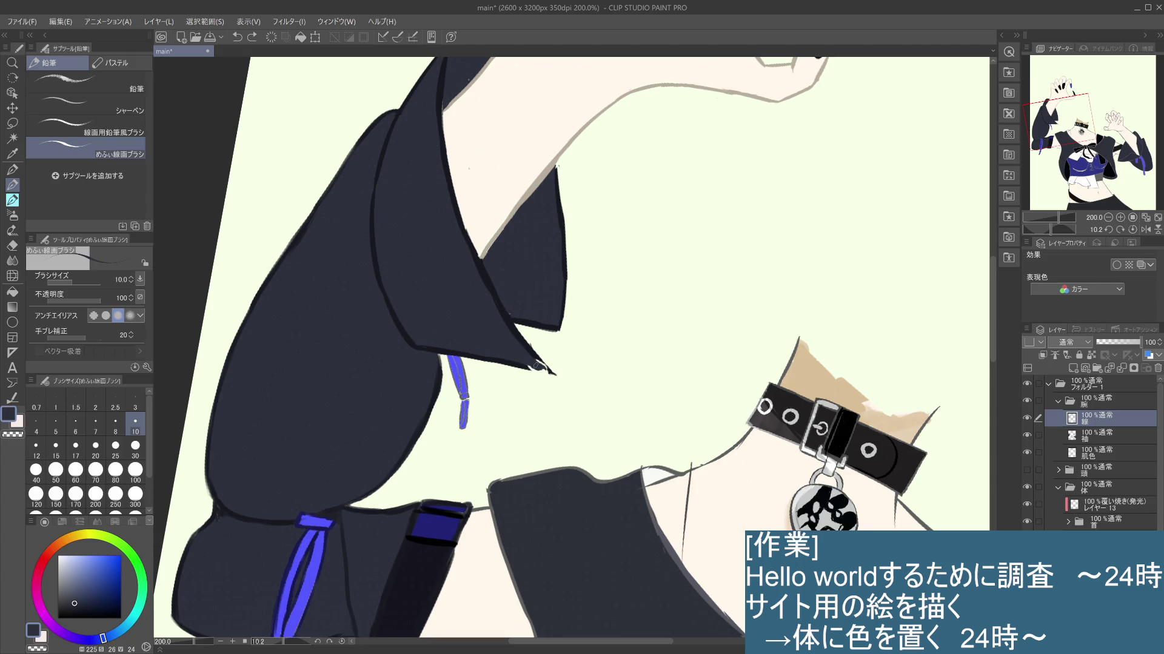
key(i)
click(528, 360)
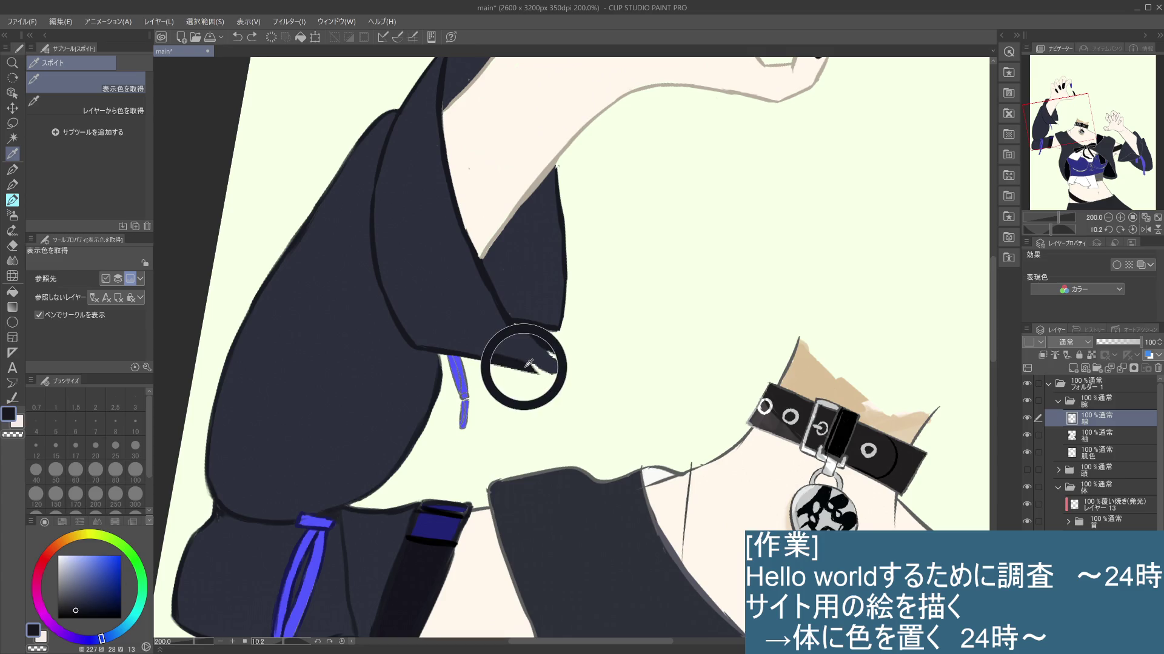
key(p)
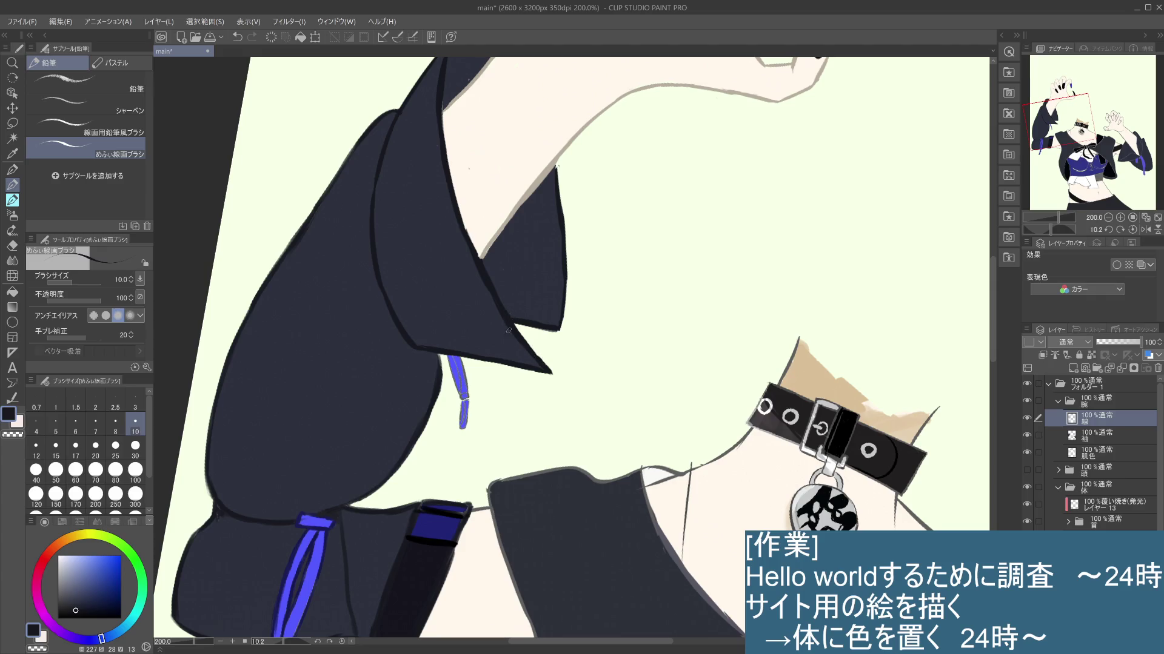
key(ctrl+z)
Step: Erase stray navy on the 袖 layer, checking against the 線 line-art layer
click(1081, 440)
key(e)
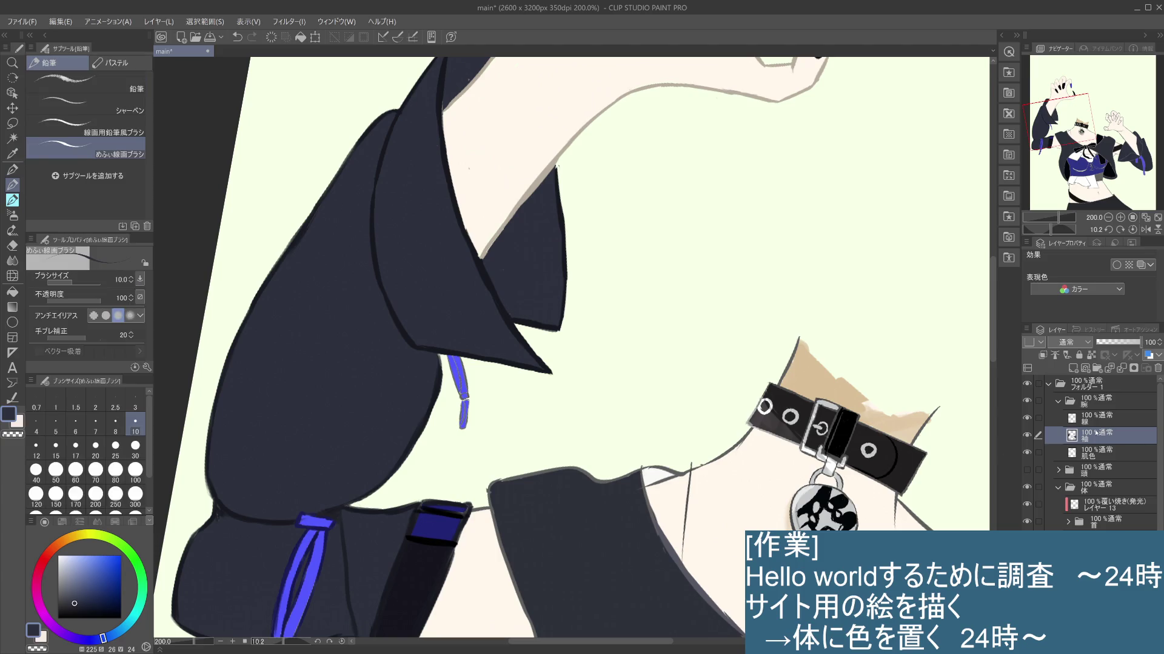
click(1091, 421)
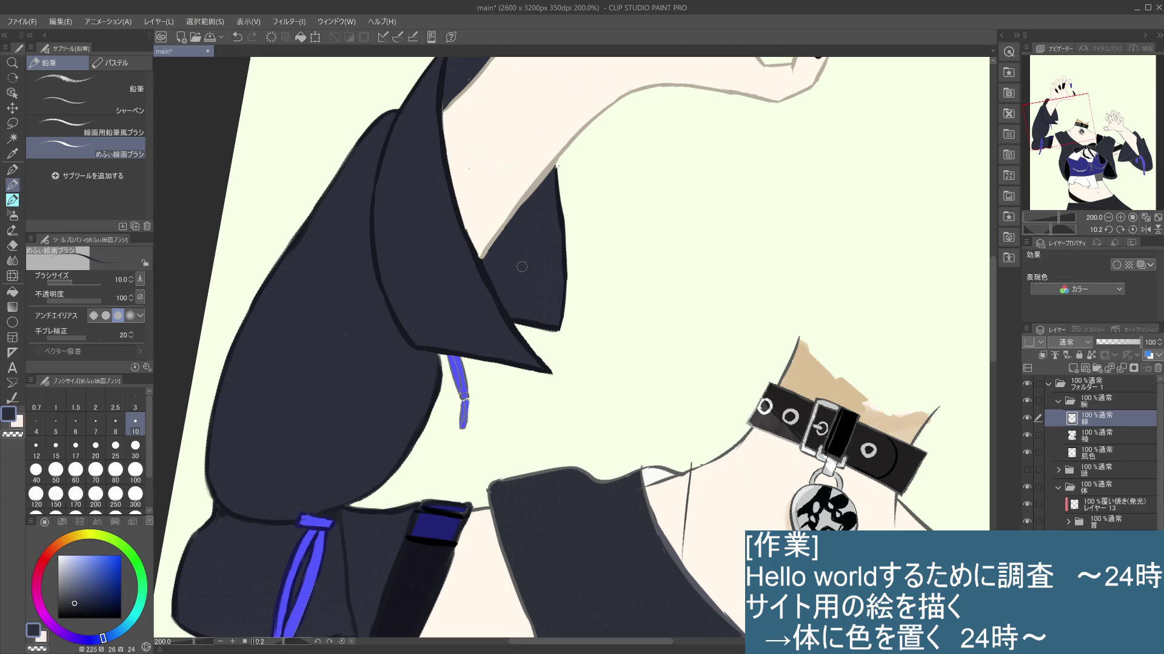
click(1077, 436)
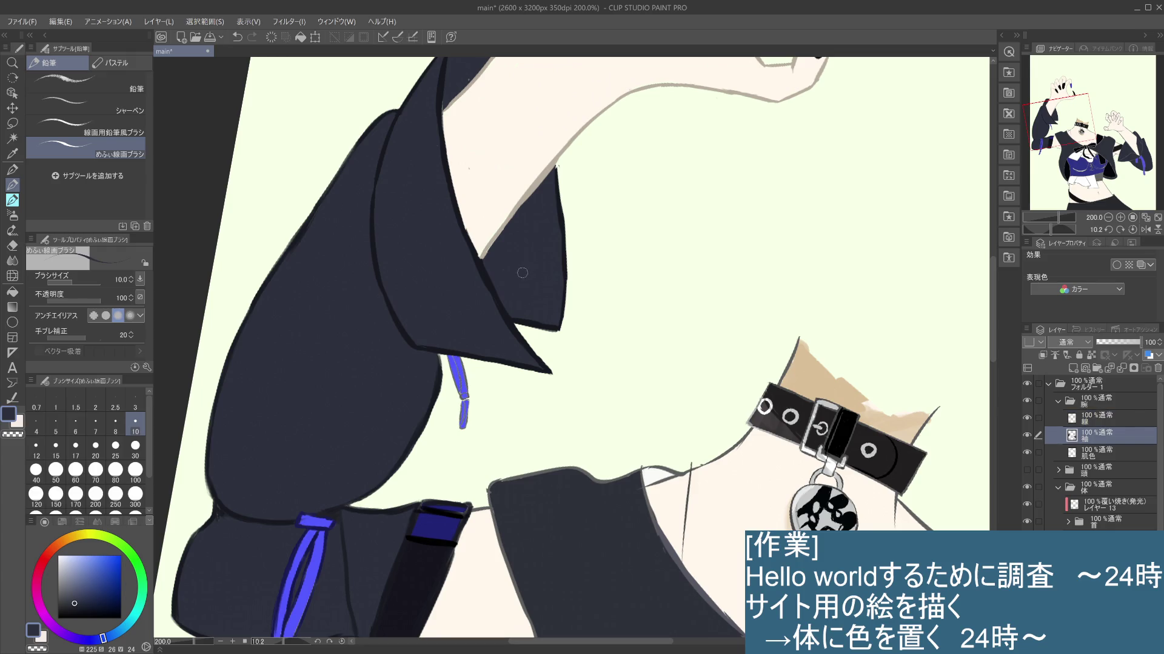
key(e)
Step: Toggle the line art's visibility to check the sleeve fill, then reselect the 線 layer
click(1027, 419)
click(1028, 418)
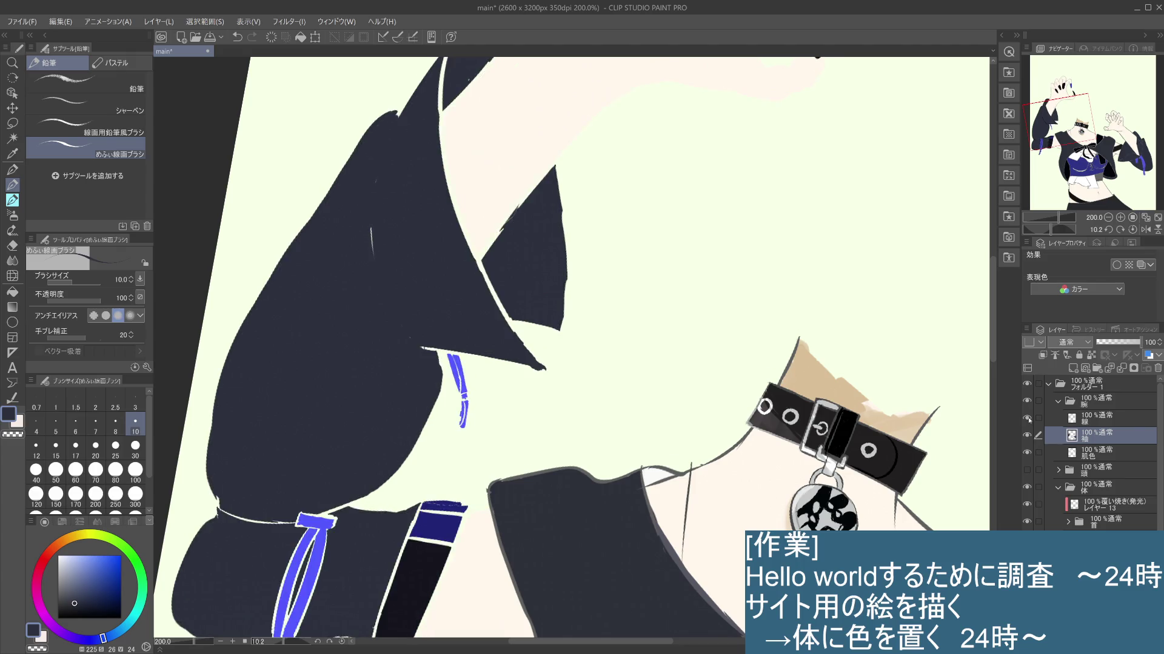
click(1091, 416)
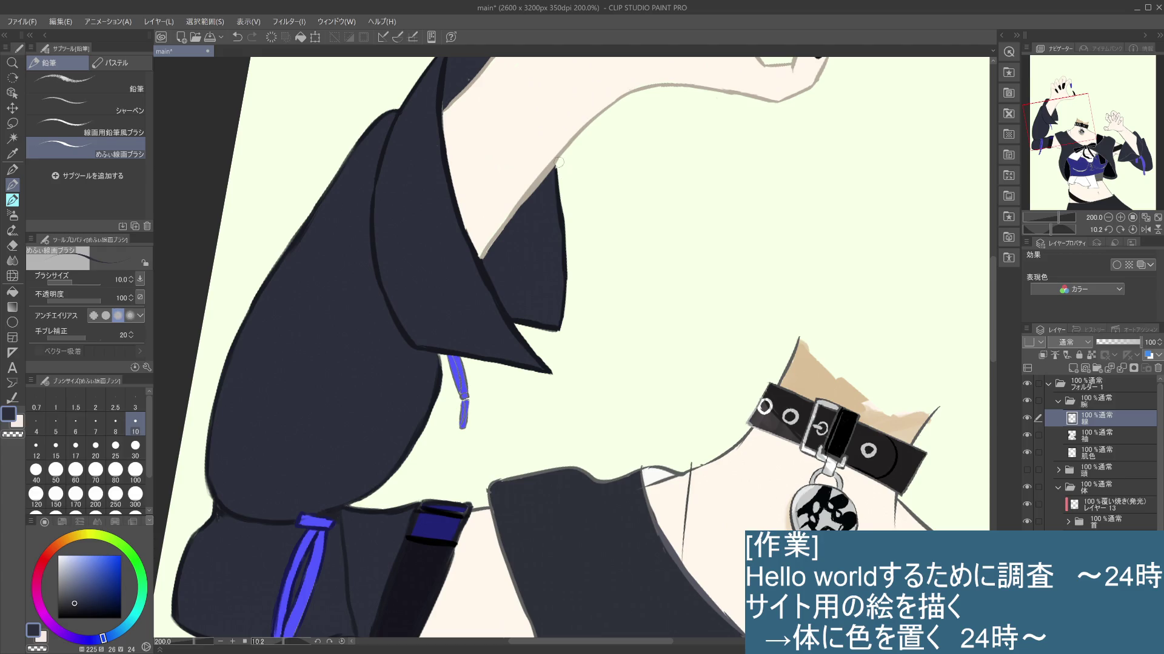
scroll(573, 225, down, 2)
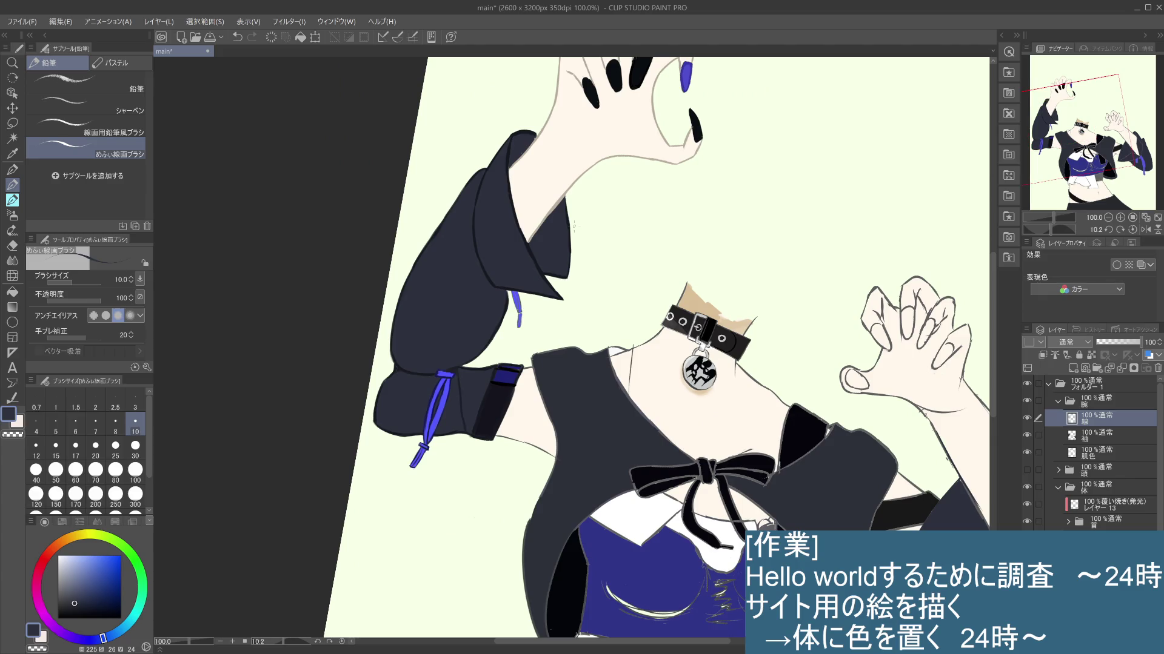
Step: Eyedrop the sleeve navy on the 袖 layer, check the 肌色 and 線 layers, and undo a stray mark
drag(616, 210, 655, 350)
scroll(637, 301, up, 2)
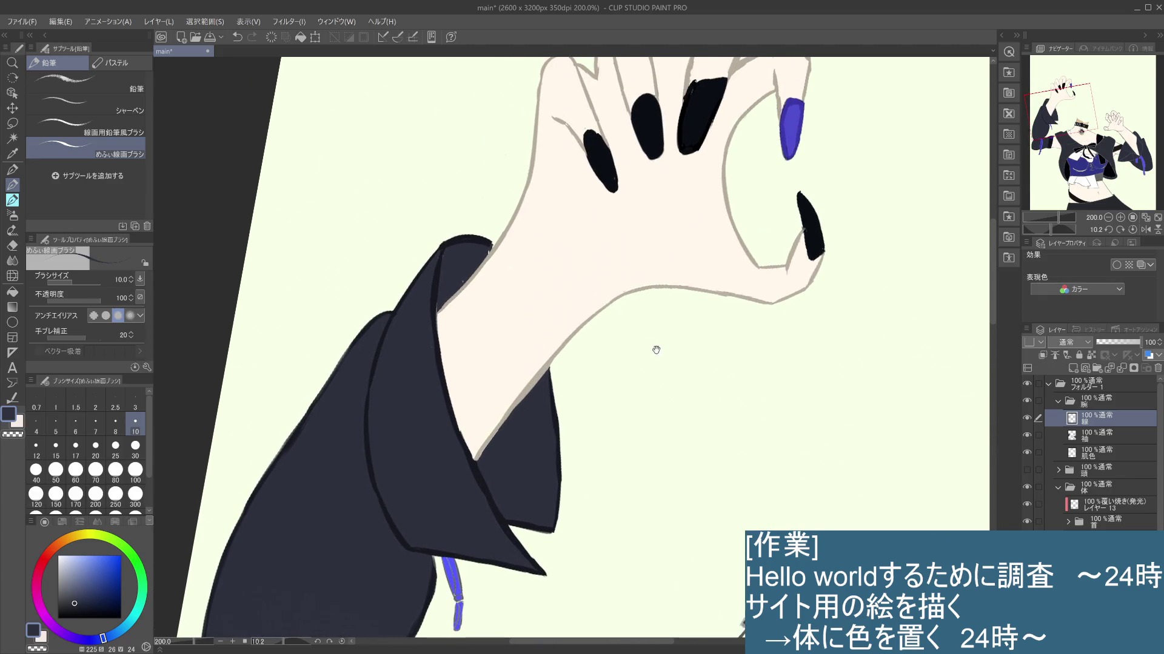
alt+click(440, 272)
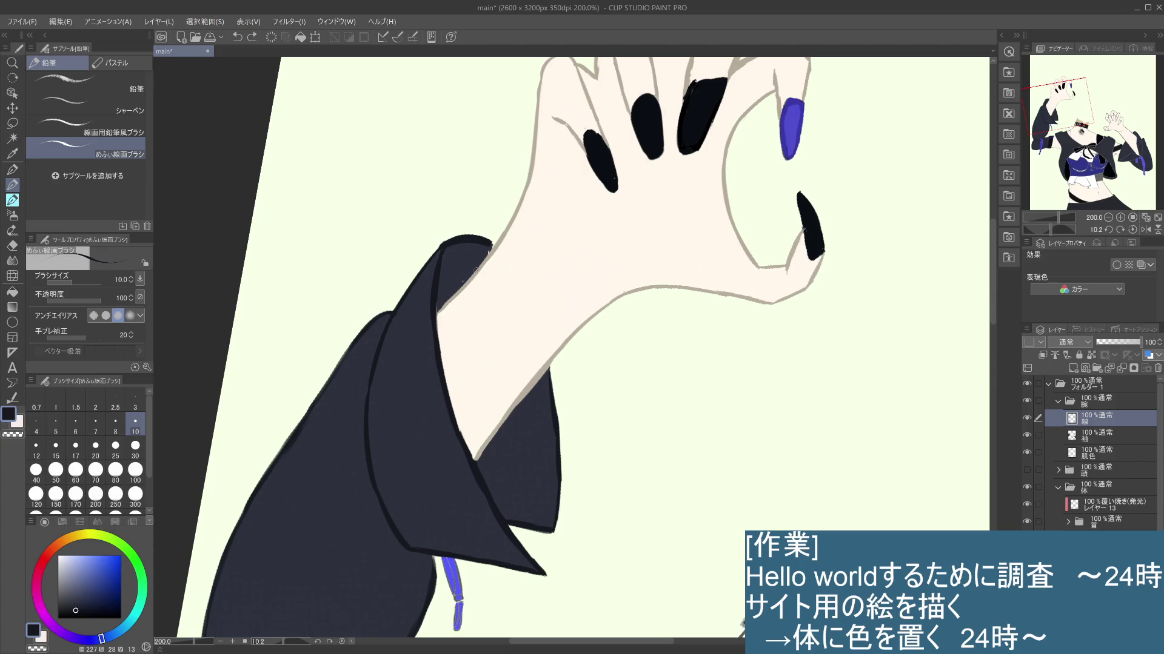
click(1096, 438)
alt+click(464, 257)
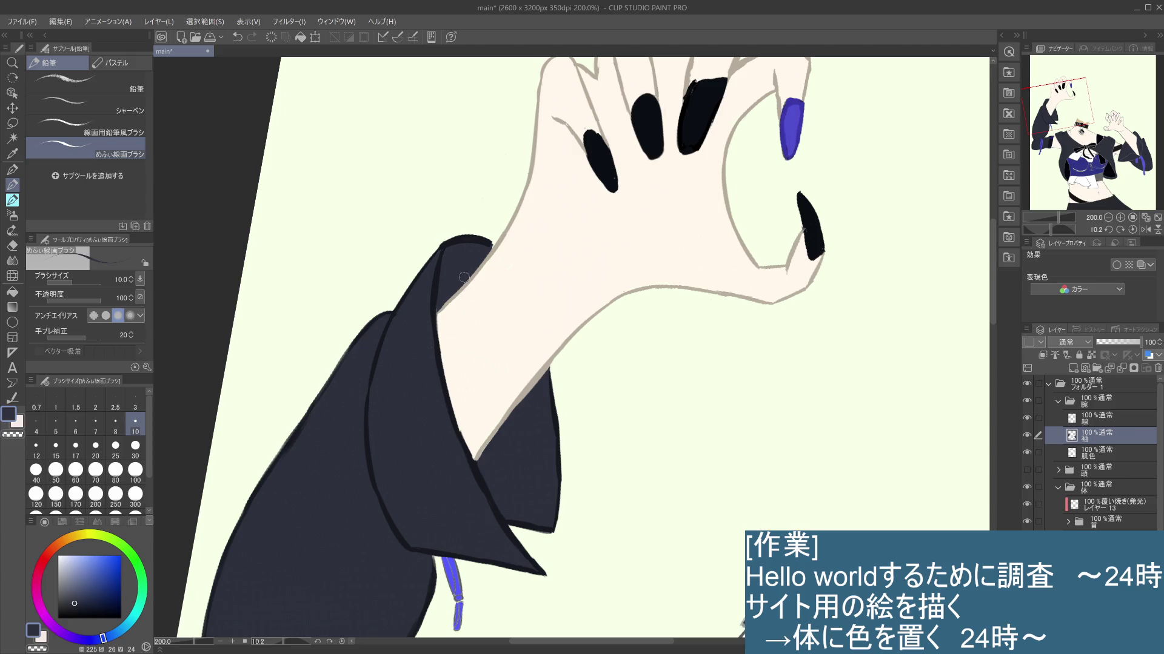
click(1103, 450)
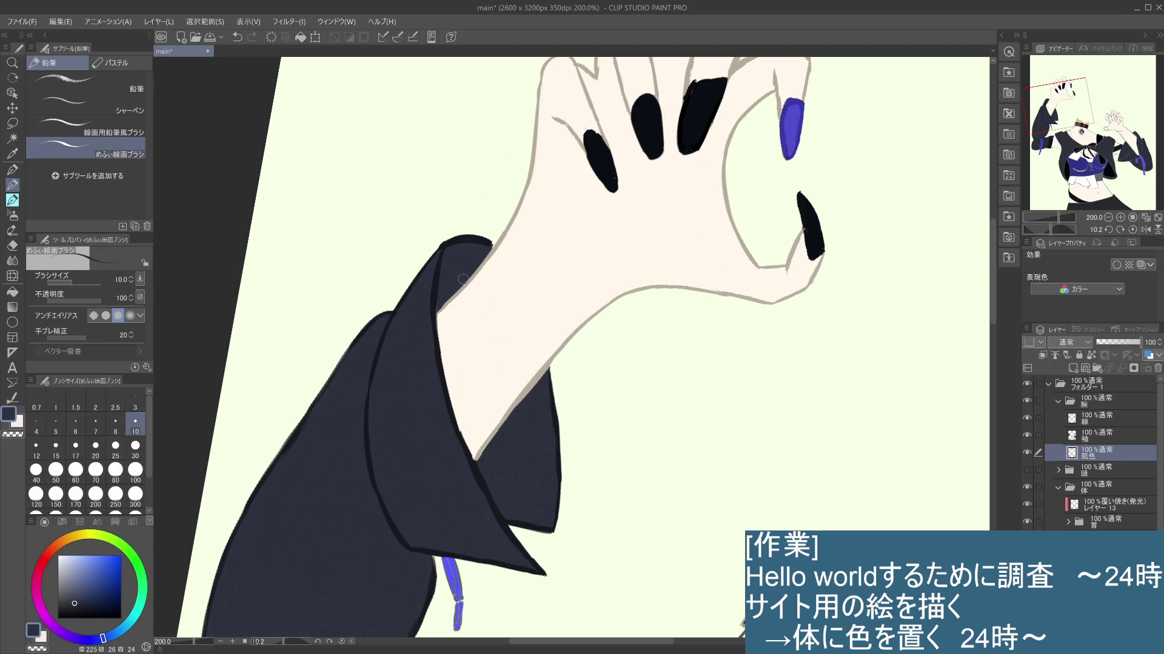
click(1106, 435)
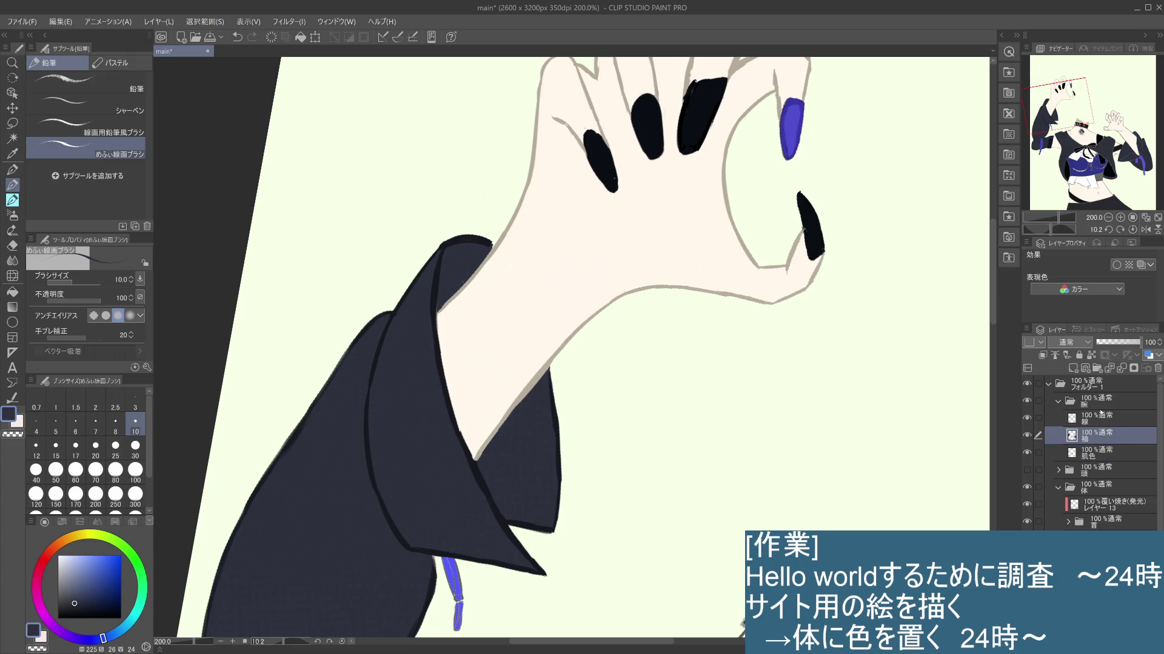
click(1100, 415)
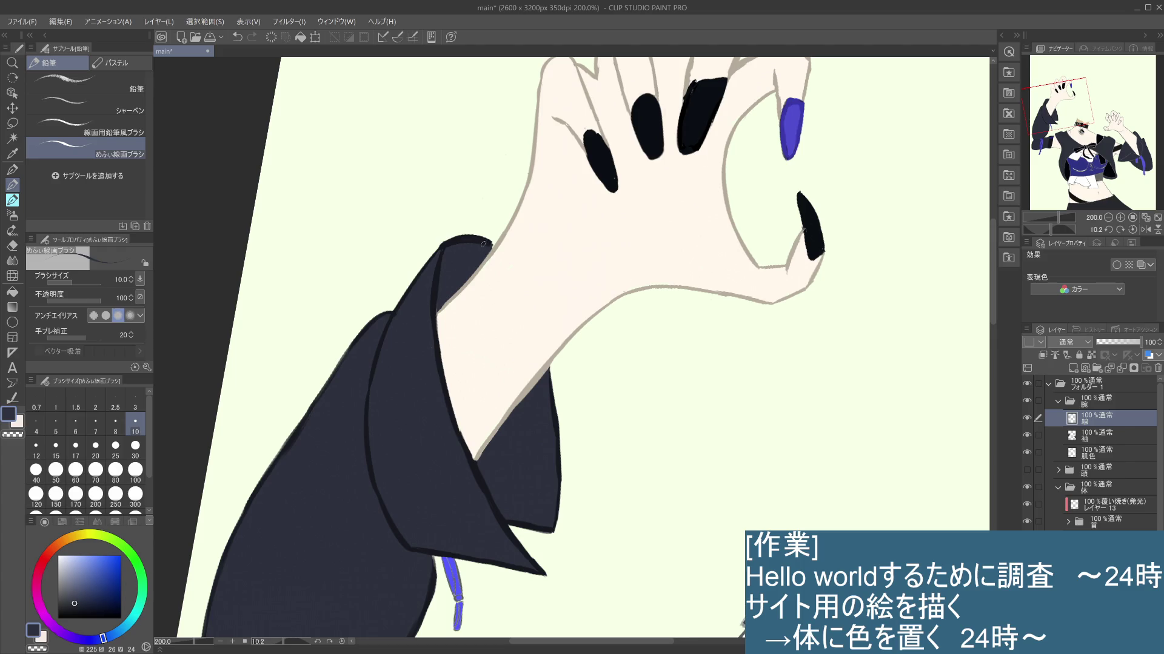
key(ctrl+z)
Step: Repaint the sleeve's top edge at the wrist, then select 肌色 and eyedrop the hand's skin tone
key(i)
click(483, 245)
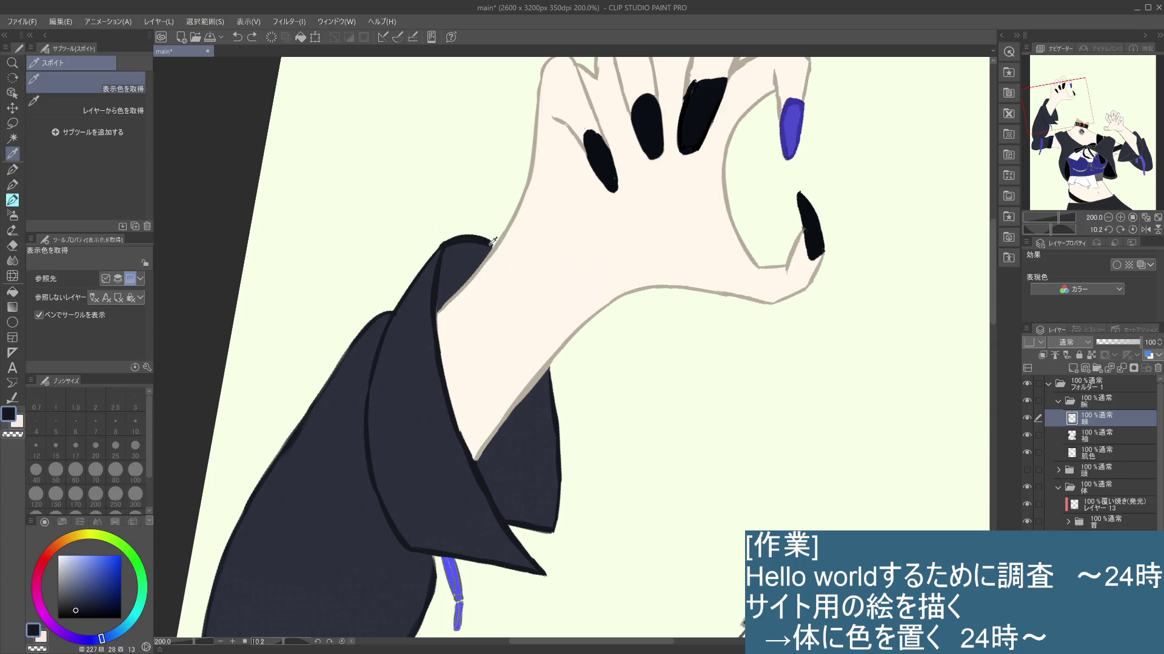
key(p)
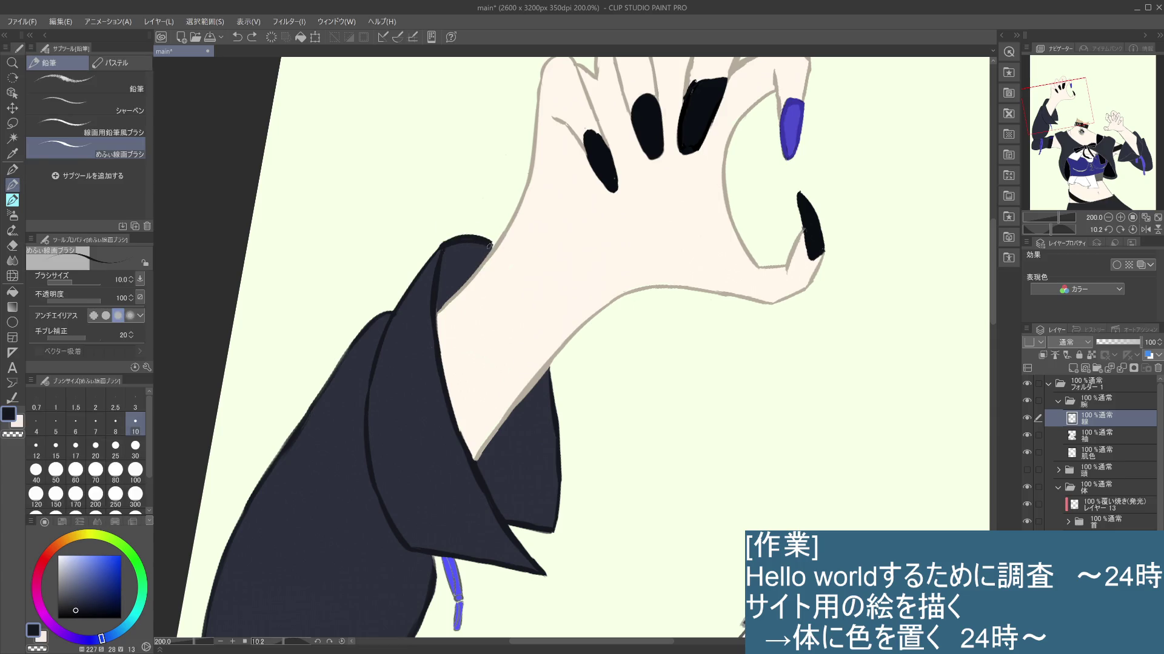
click(492, 247)
alt+click(492, 257)
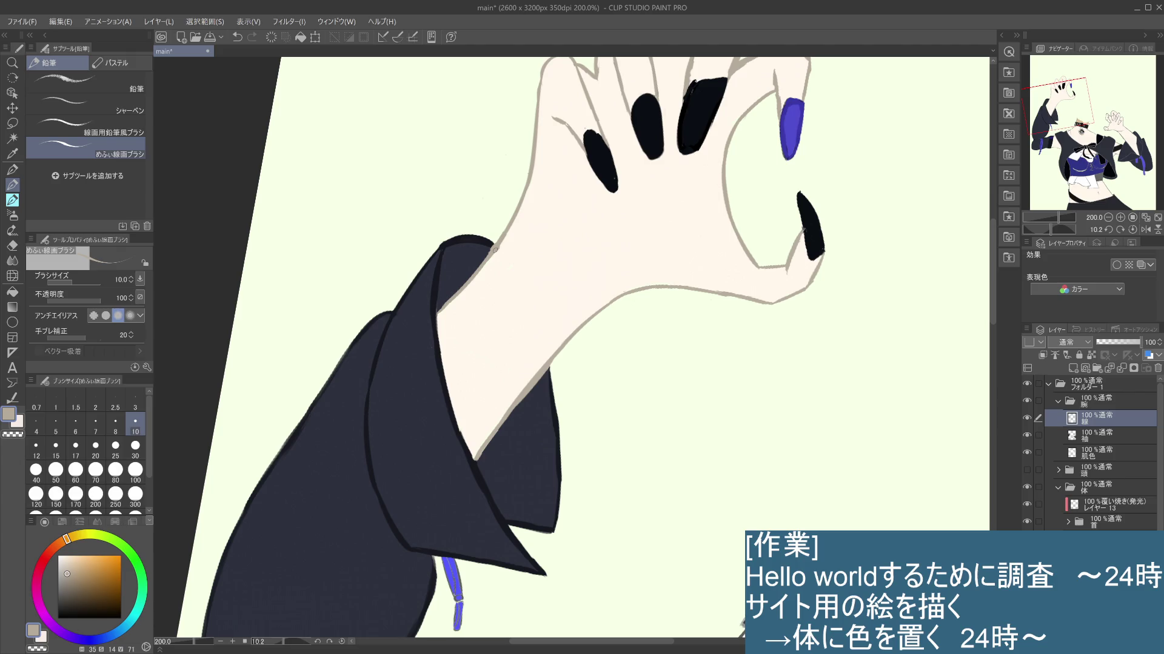
click(1091, 452)
alt+click(564, 270)
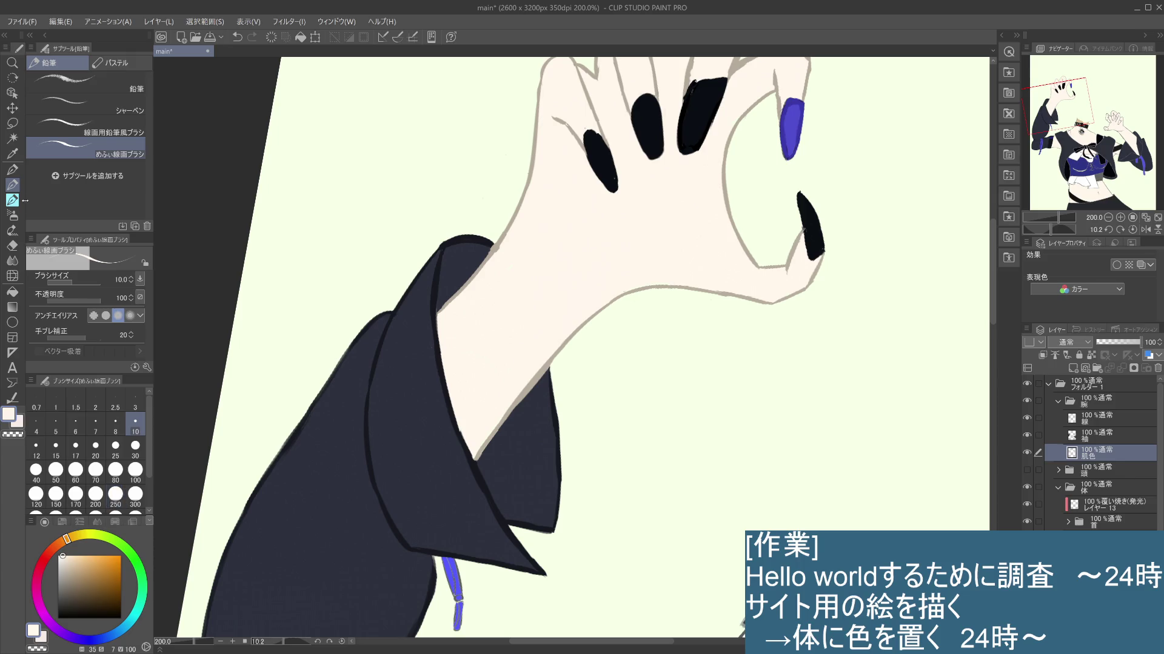
Step: Raise the brush size from 10 to the 30 preset for painting the hand
click(136, 451)
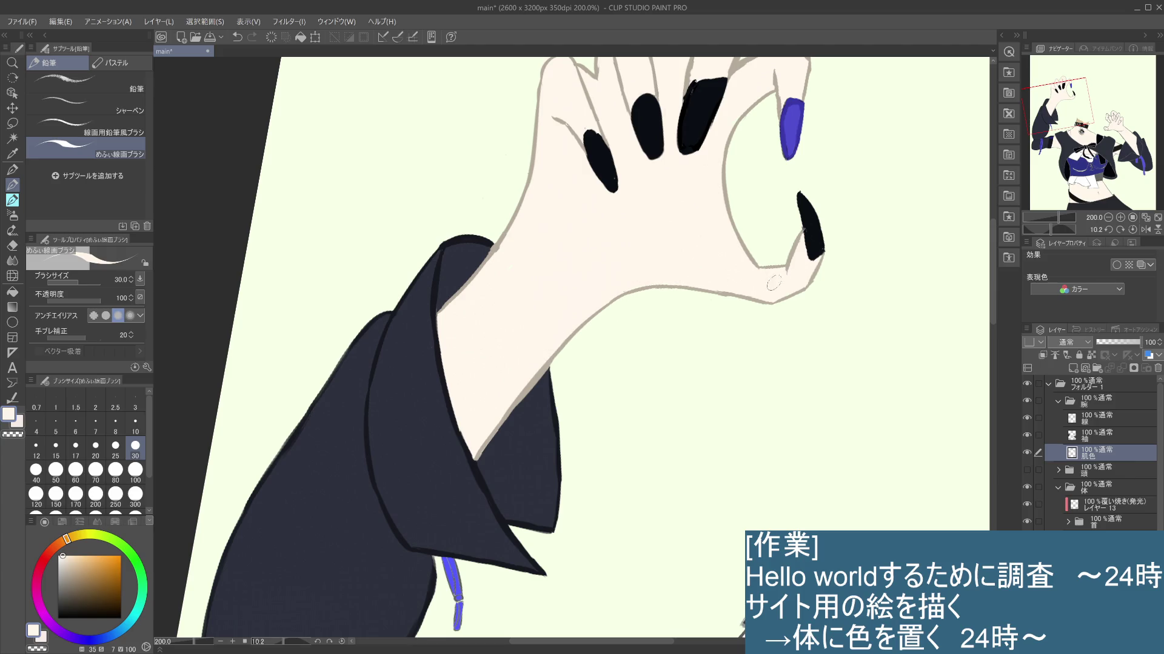
scroll(738, 243, down, 1)
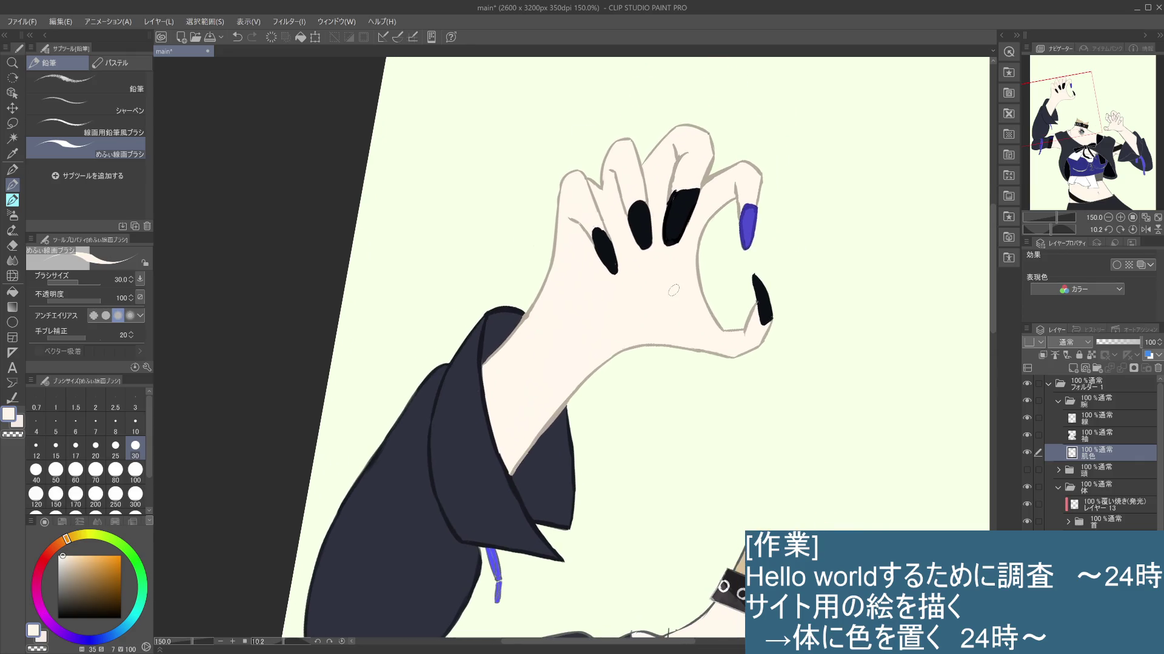
scroll(674, 290, down, 1)
scroll(674, 290, down, 1)
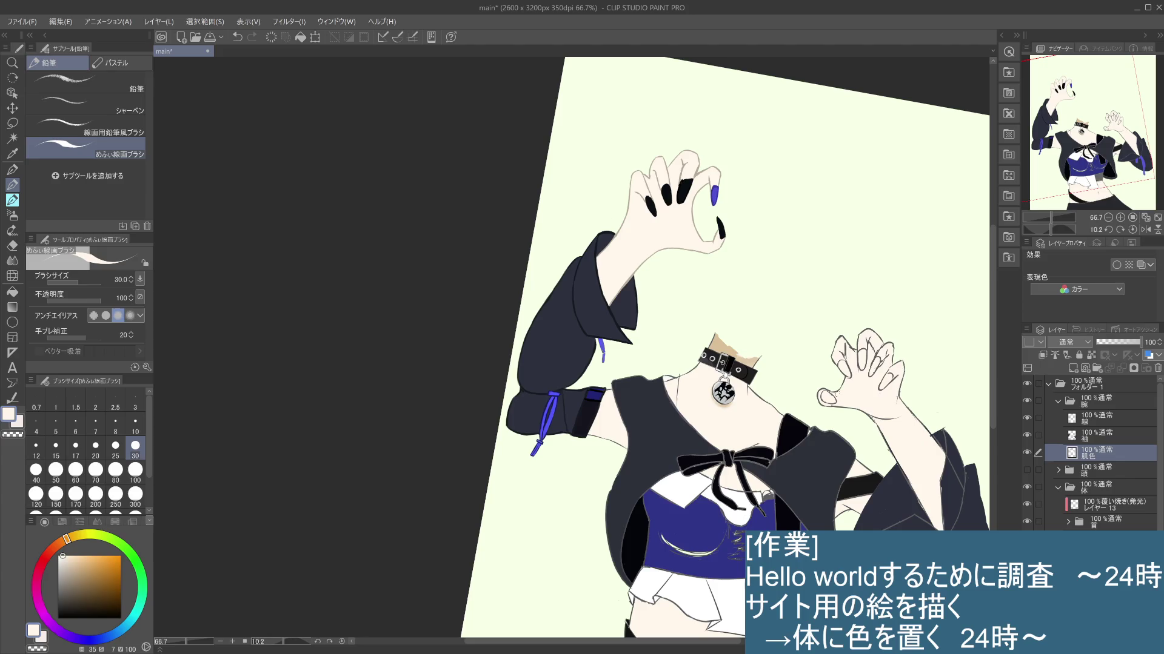
drag(752, 274, 777, 237)
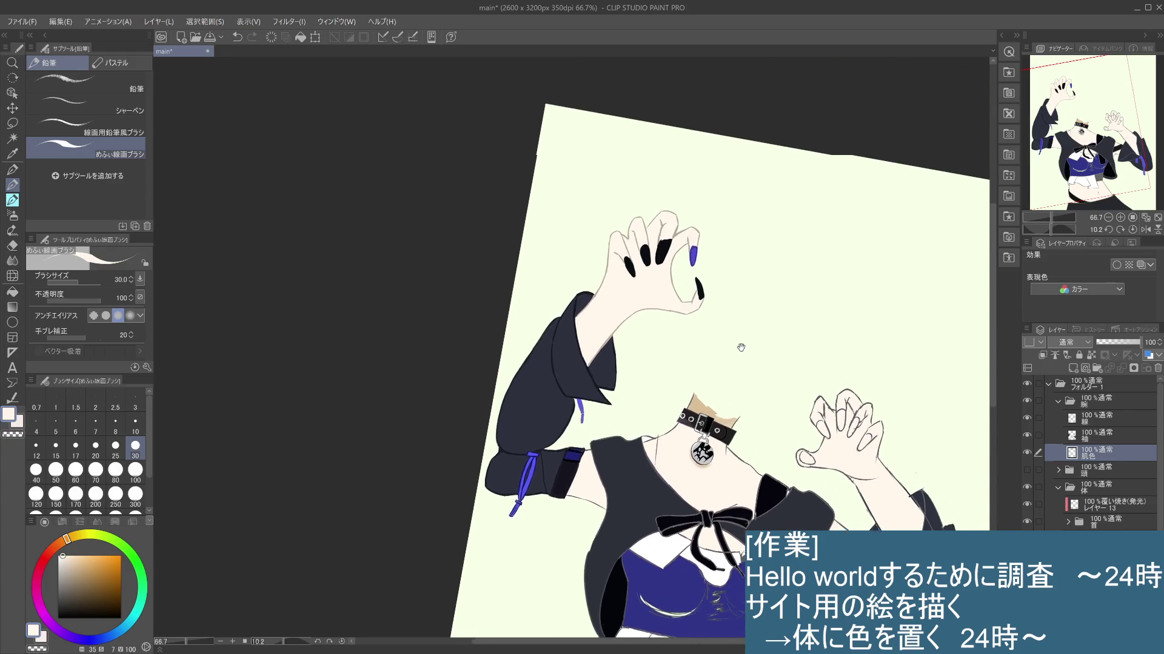
drag(778, 238, 722, 341)
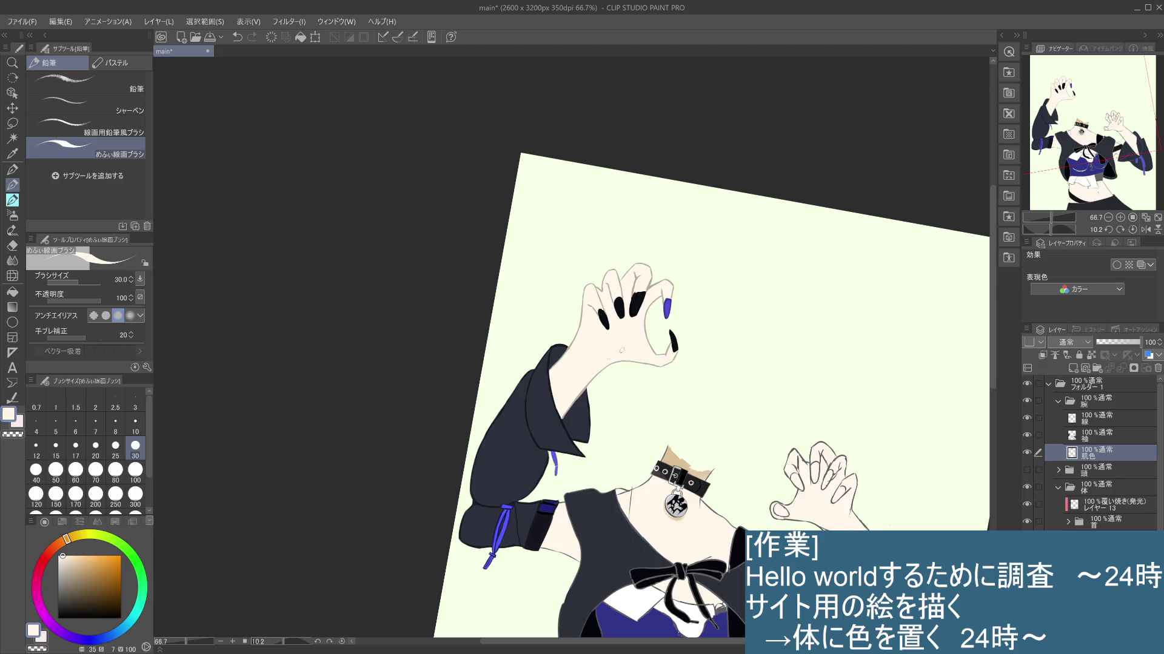
click(1103, 442)
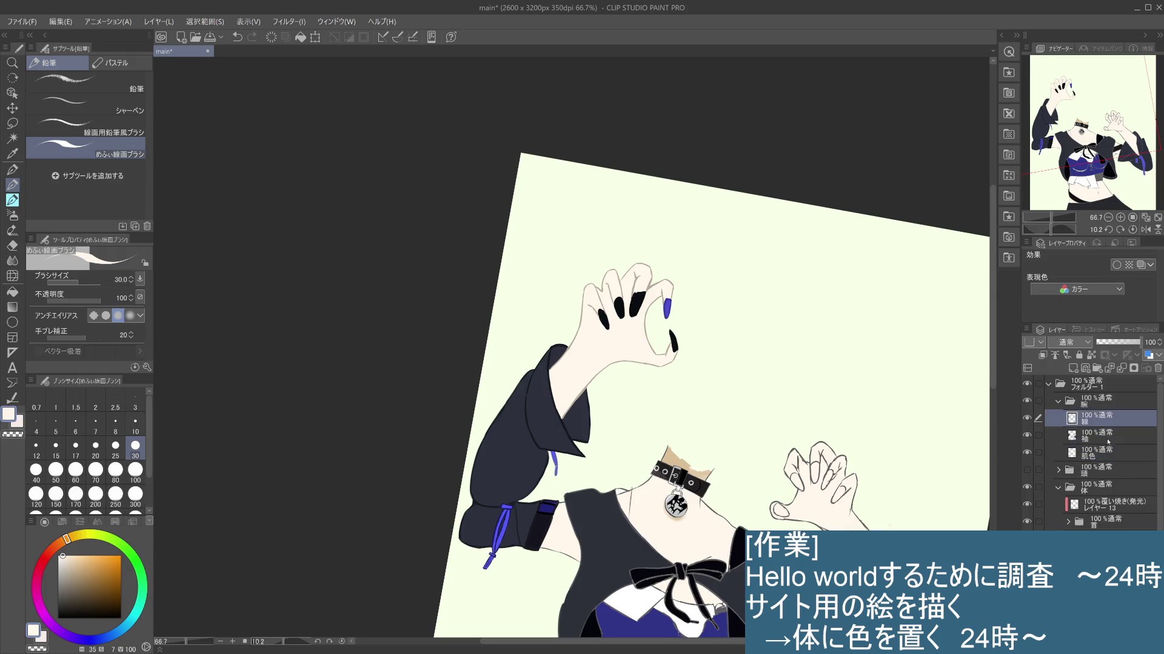
click(1104, 453)
scroll(629, 308, up, 3)
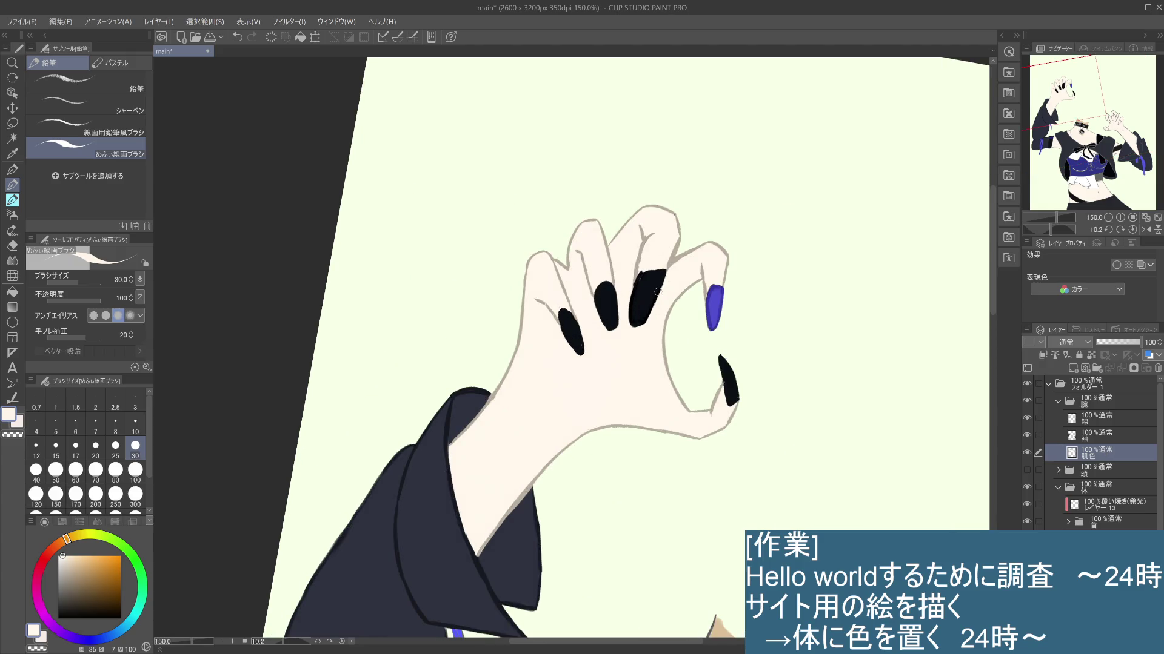
Step: Reshape the middle nail's tip with skin colour, then on 線 eyedrop black and set brush size 10
drag(657, 281, 642, 324)
drag(672, 266, 656, 295)
click(1102, 434)
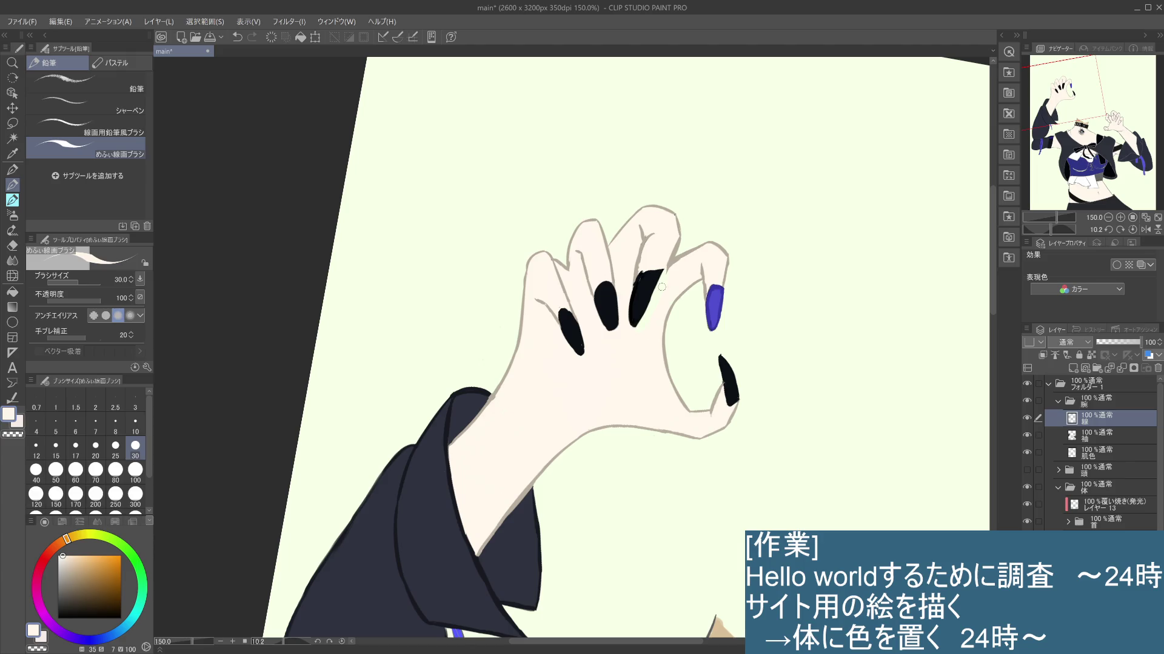
drag(640, 277, 642, 282)
alt+click(639, 274)
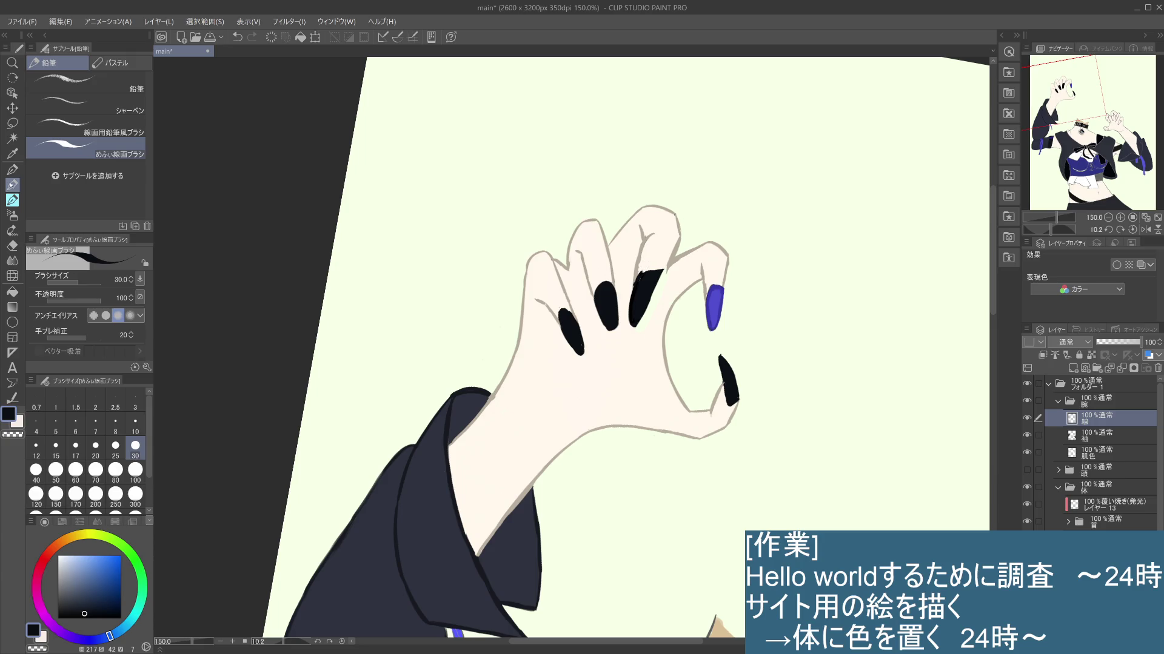
click(135, 423)
Step: Fill the light gap atop the middle nail black, then reselect the 肌色 layer and skin tone
mouse_move(642, 273)
mouse_down()
mouse_move(653, 271)
mouse_move(651, 298)
mouse_move(634, 327)
mouse_up()
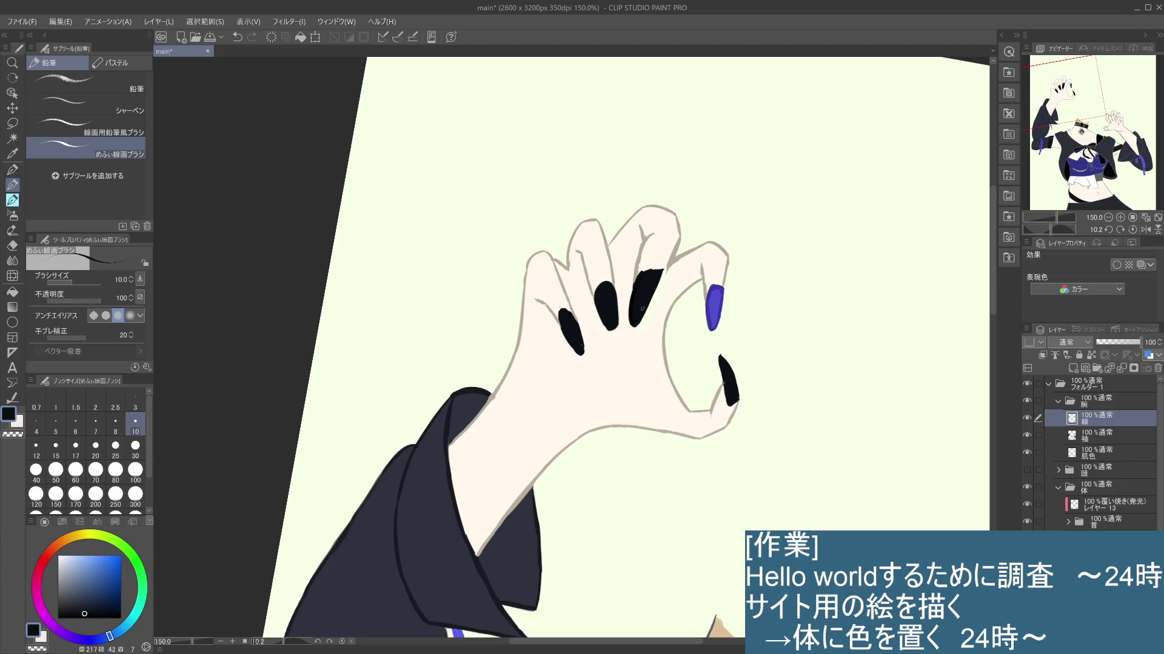
drag(645, 274, 643, 277)
click(1100, 451)
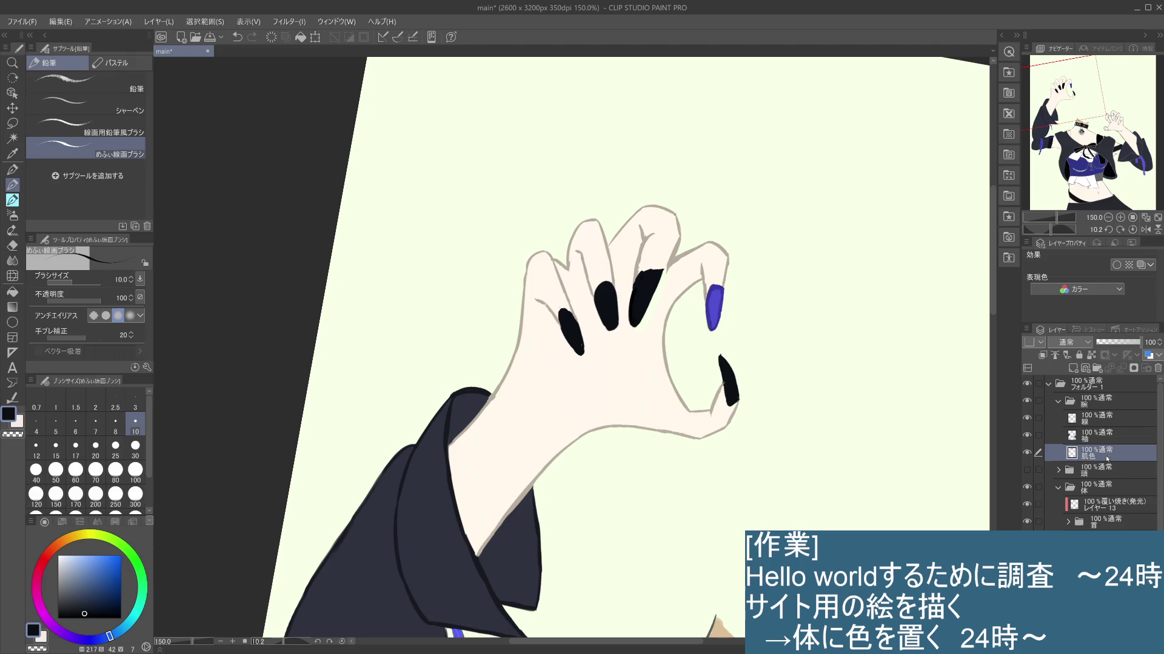
alt+click(655, 339)
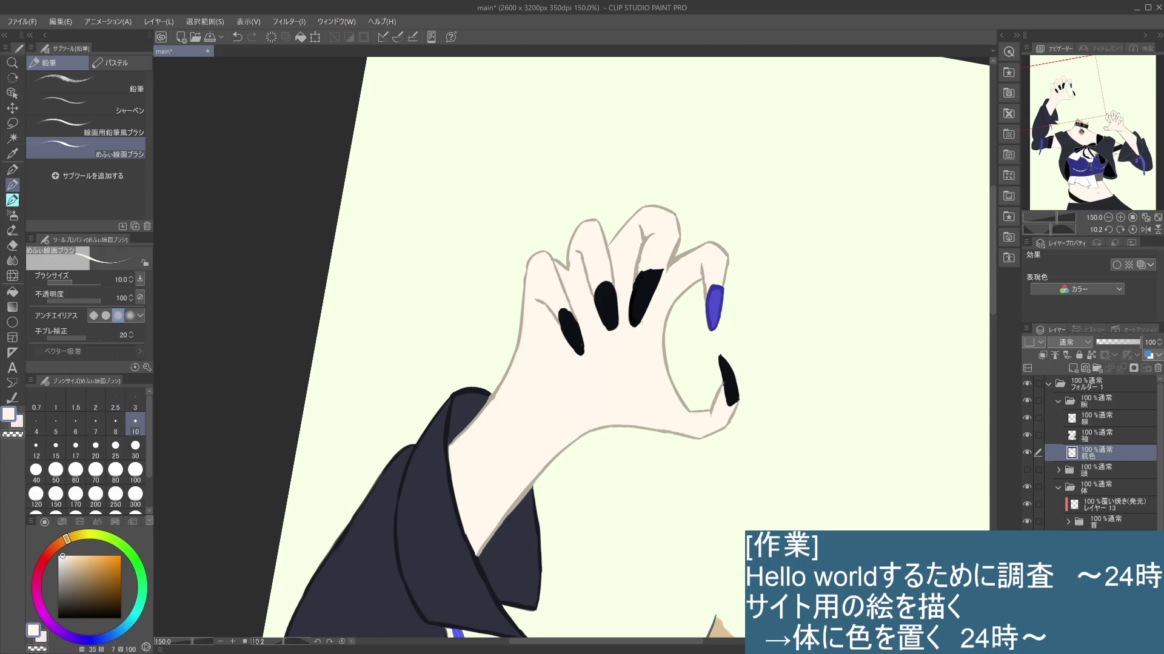
scroll(654, 320, up, 3)
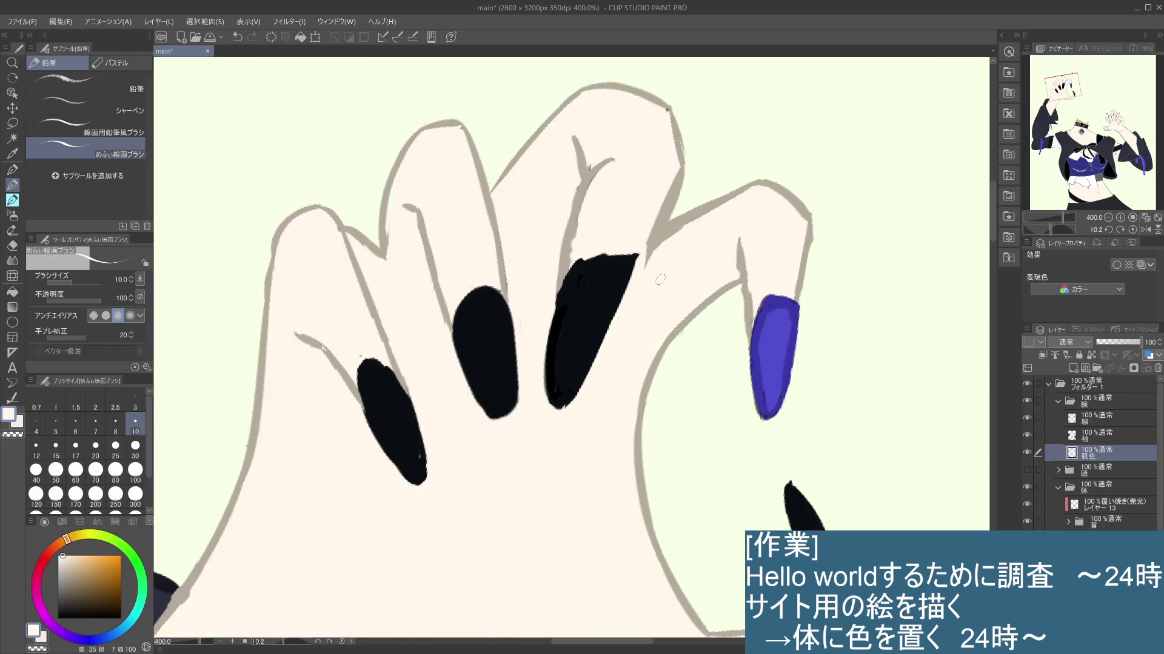
scroll(660, 280, down, 4)
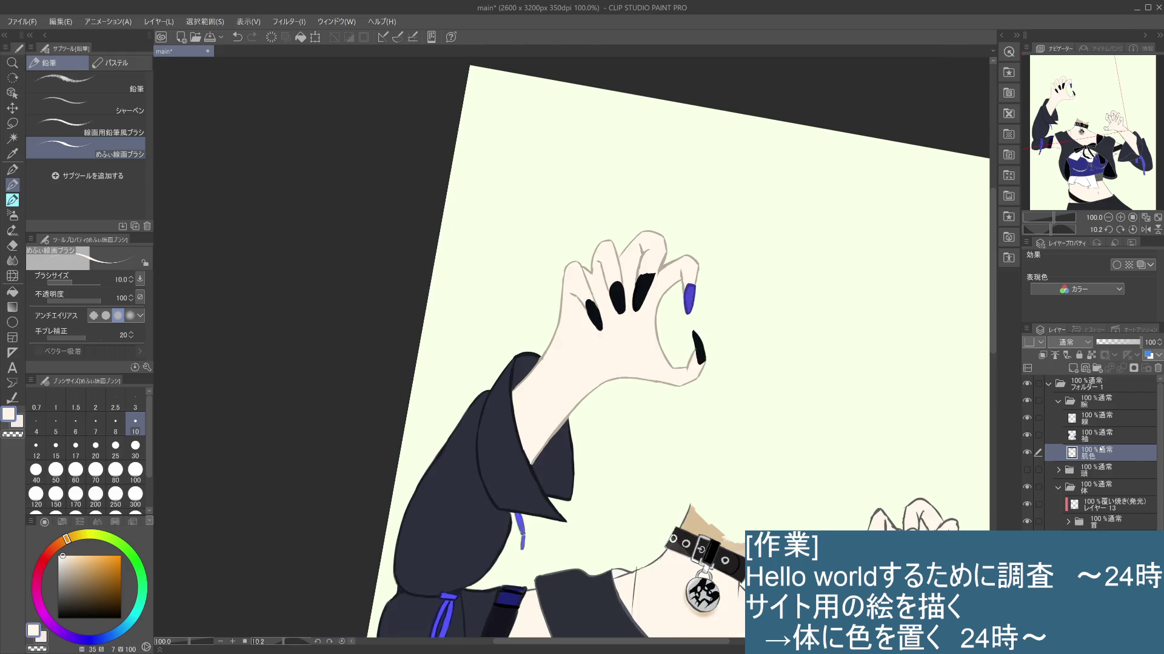
Step: On the 線 layer eyedrop grey and draw the short line closing the middle nail, redoing it after undo
click(1108, 422)
alt+click(663, 267)
drag(654, 272, 672, 267)
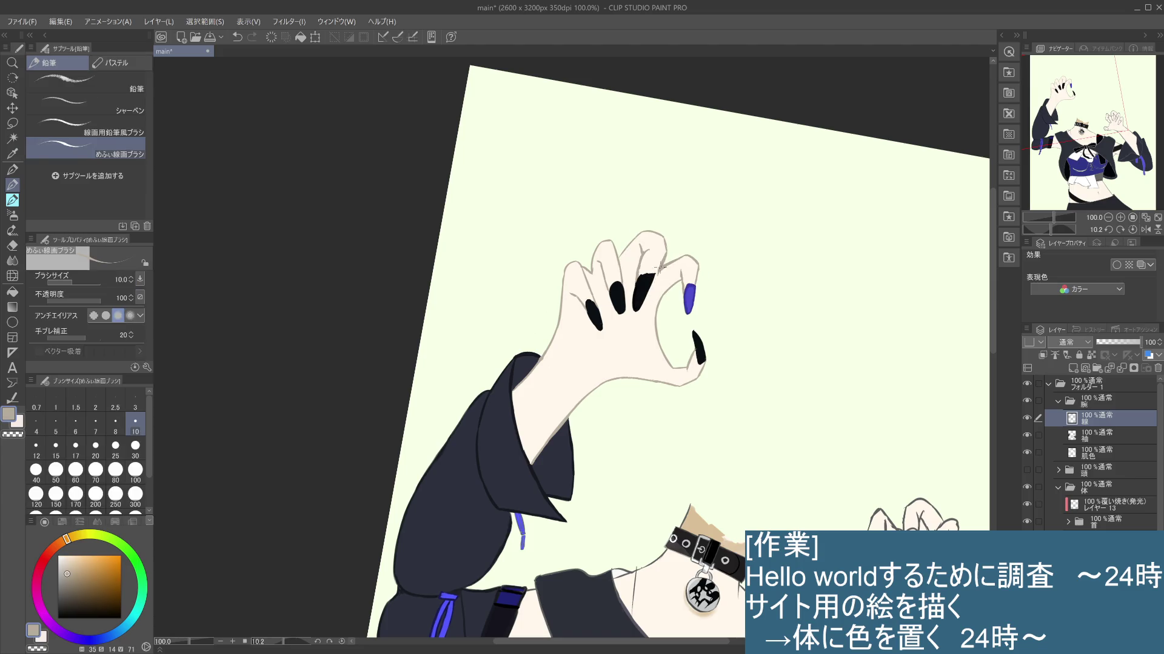
key(ctrl+z)
drag(654, 273, 672, 266)
scroll(665, 260, down, 2)
scroll(665, 260, up, 2)
scroll(666, 258, up, 2)
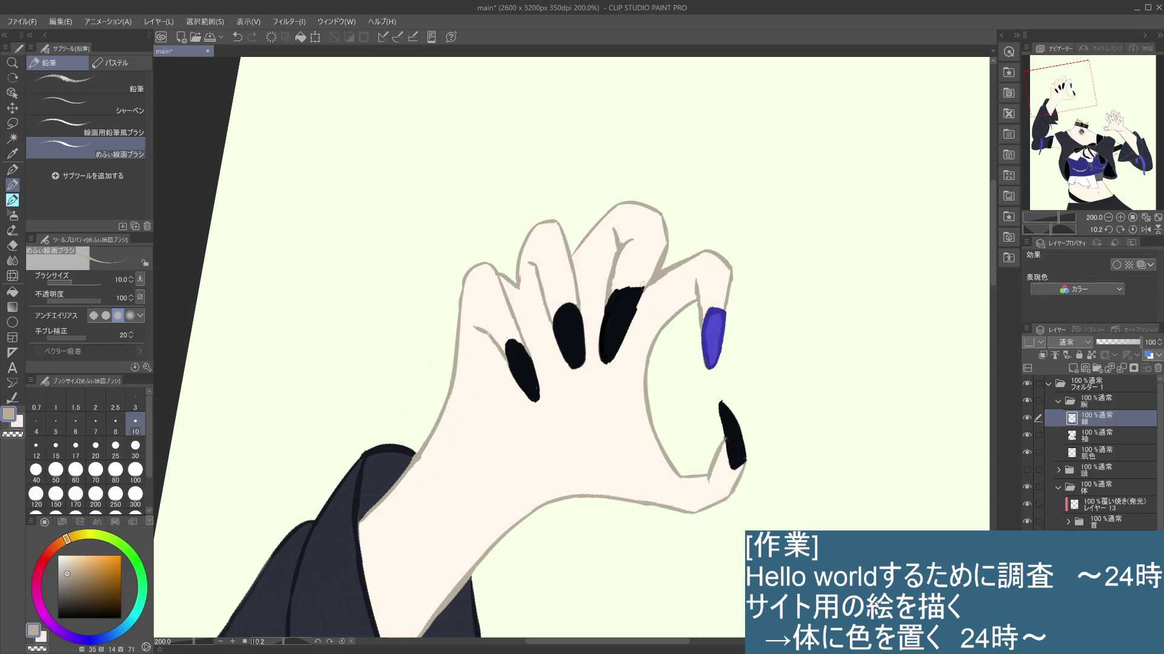
key(ctrl+z)
Step: Repaint and fill out the middle nail's top edge darker, undoing a stray stroke
drag(615, 292, 641, 286)
key(ctrl+z)
key(ctrl+z)
key(ctrl+z)
key(ctrl+z)
key(ctrl+z)
scroll(600, 308, down, 3)
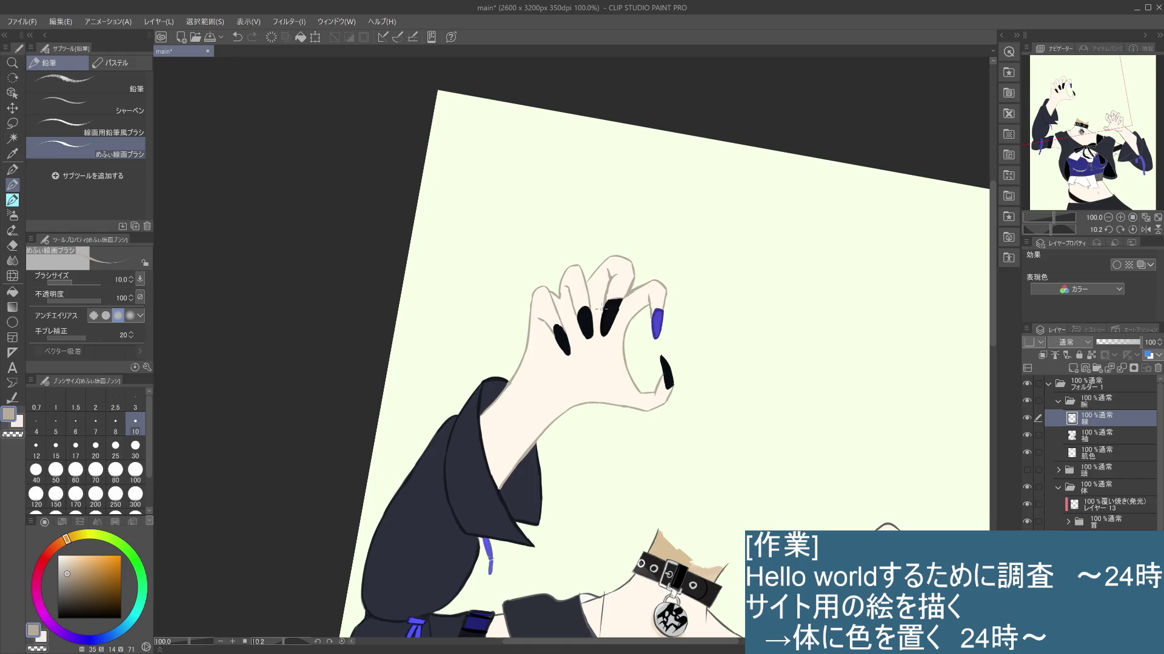
scroll(602, 307, up, 3)
drag(622, 290, 640, 282)
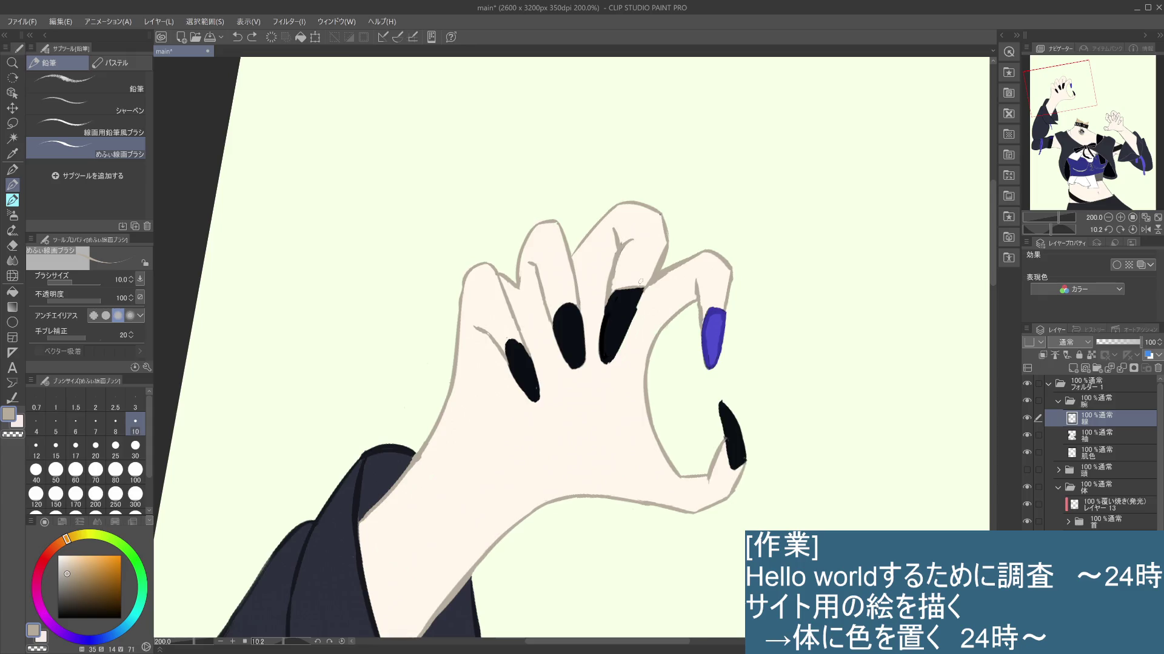
scroll(640, 282, down, 3)
scroll(640, 283, up, 1)
scroll(640, 283, up, 2)
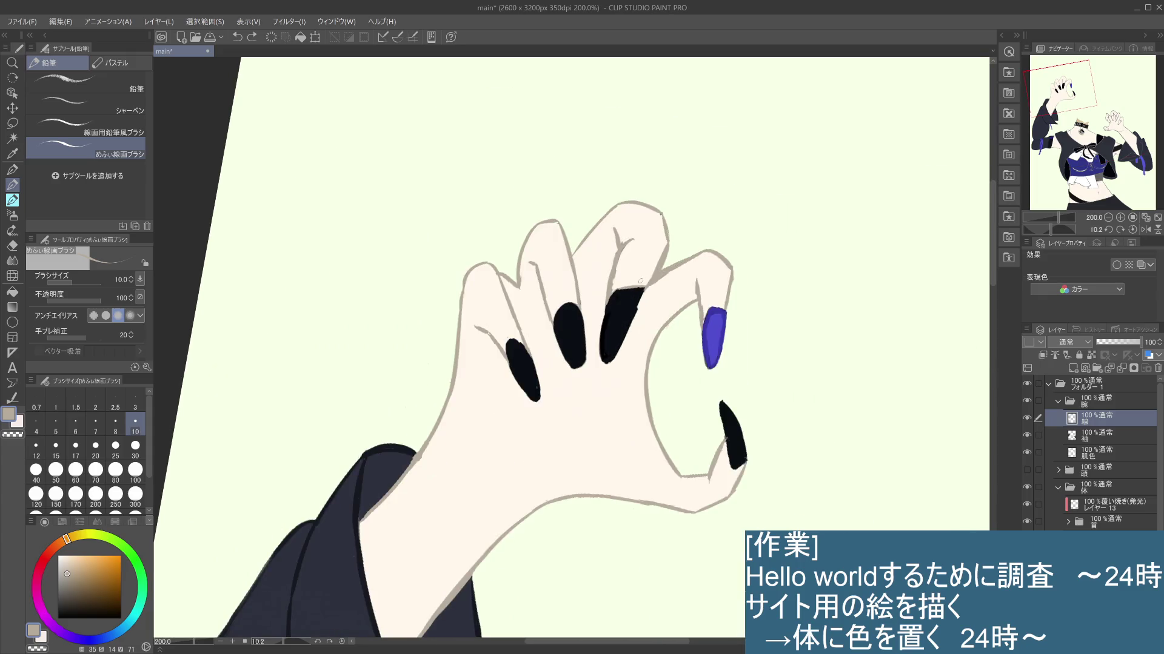
click(559, 314)
scroll(580, 309, down, 3)
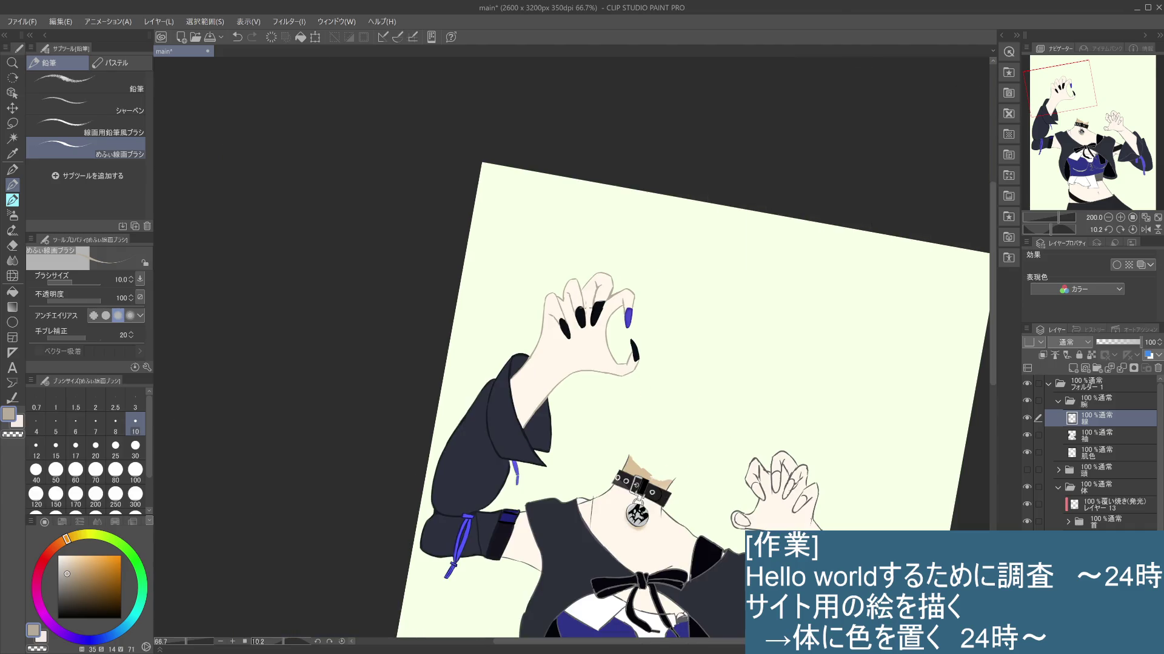
scroll(582, 309, up, 3)
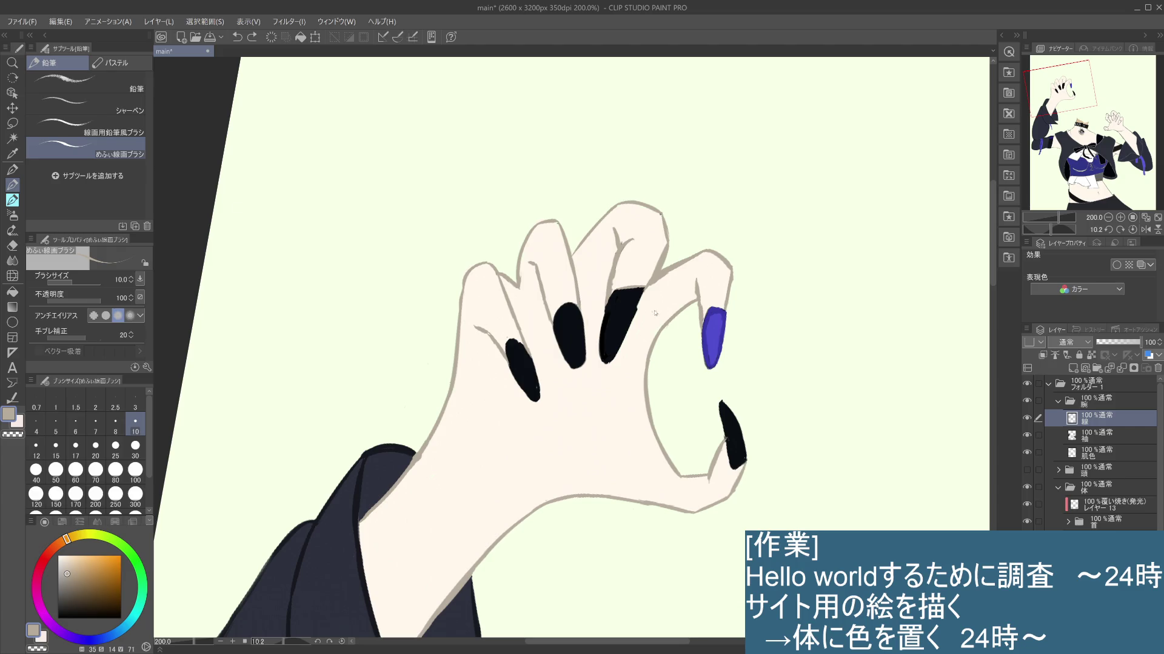
drag(615, 290, 640, 286)
Step: On 線 eyedrop near-black to smooth the nail's jagged top edge, then trim it back with skin beige
click(1108, 458)
click(1100, 425)
alt+click(624, 310)
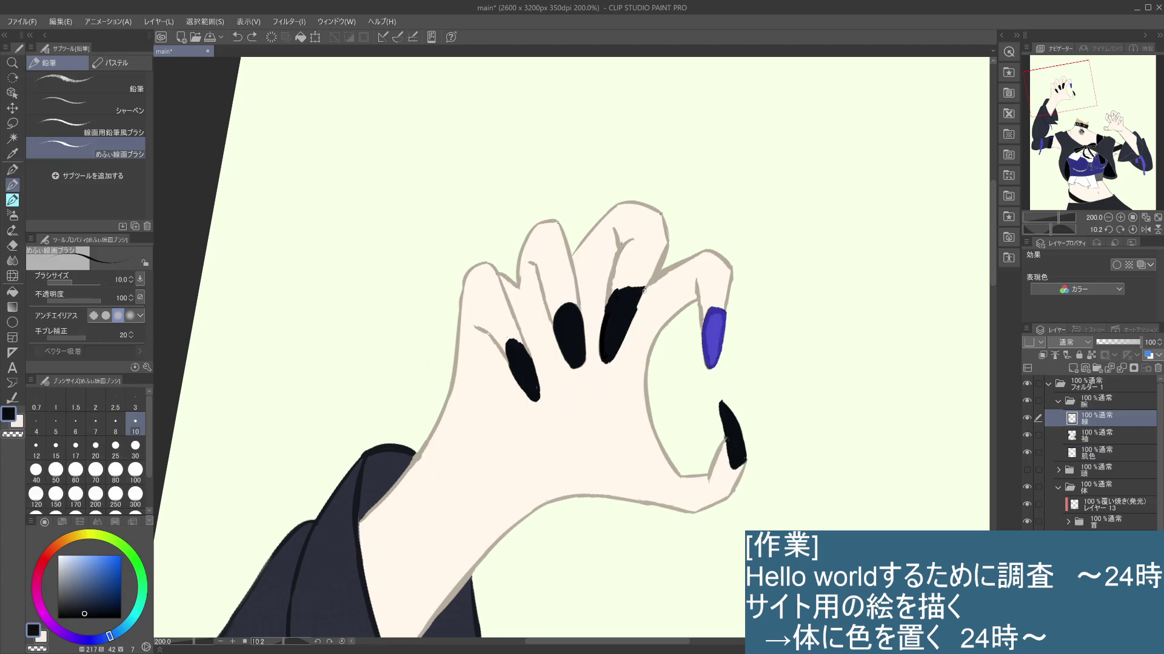
key(ctrl+z)
drag(641, 288, 624, 294)
drag(633, 292, 641, 288)
alt+click(615, 282)
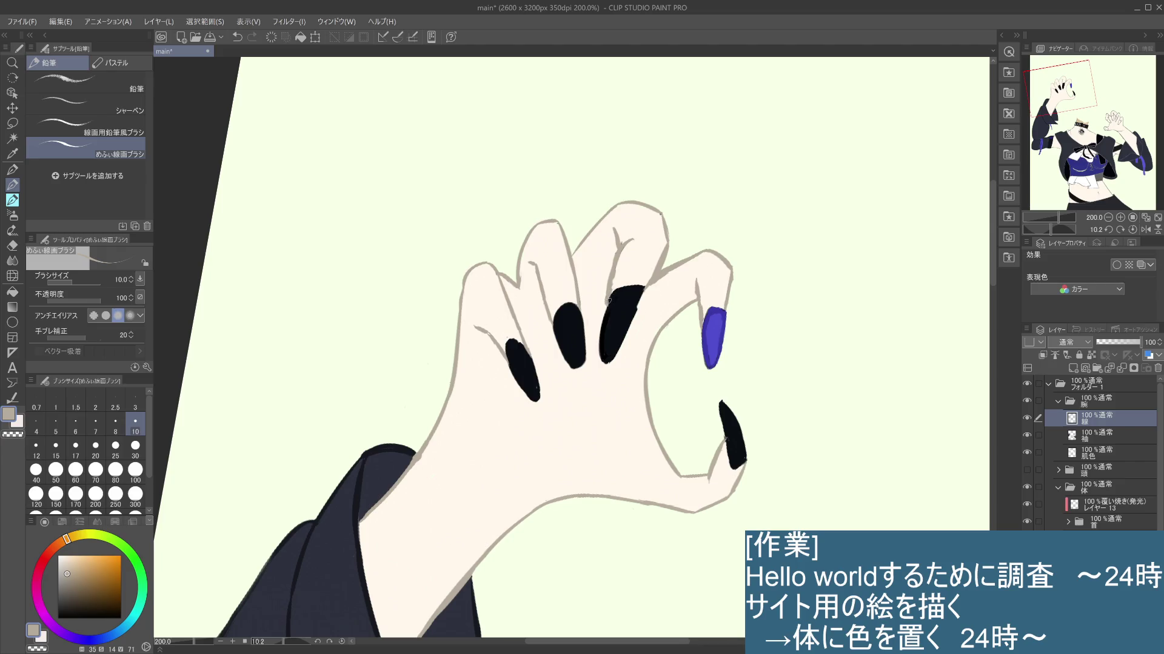
drag(622, 292, 627, 289)
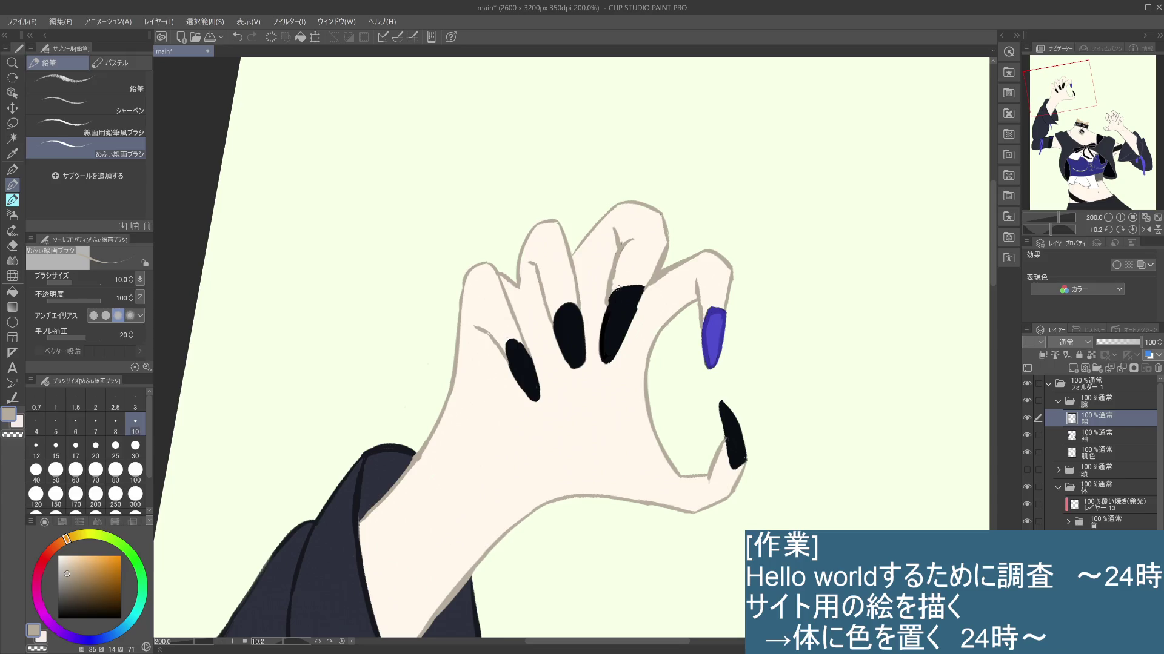